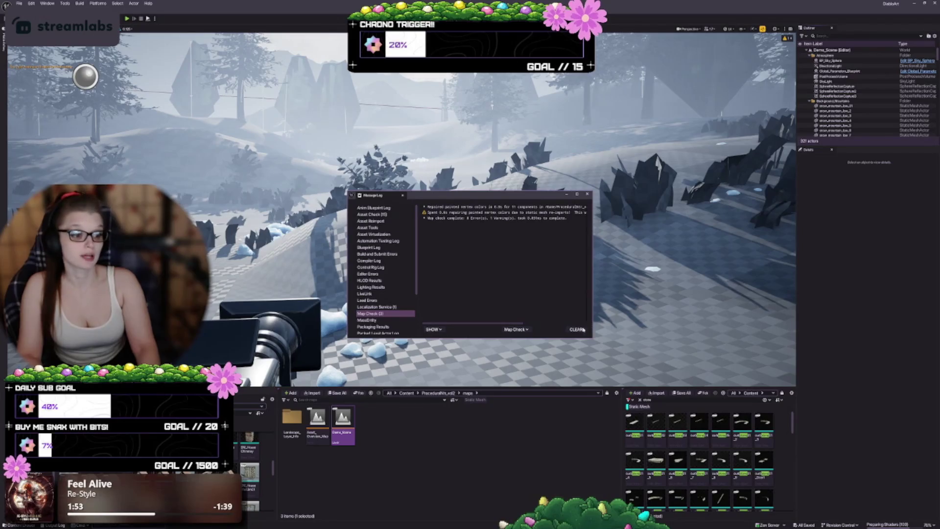
- Close the Message Log and enlarge the Outliner list
{"action": "left_click", "coordinate": [587, 194]}
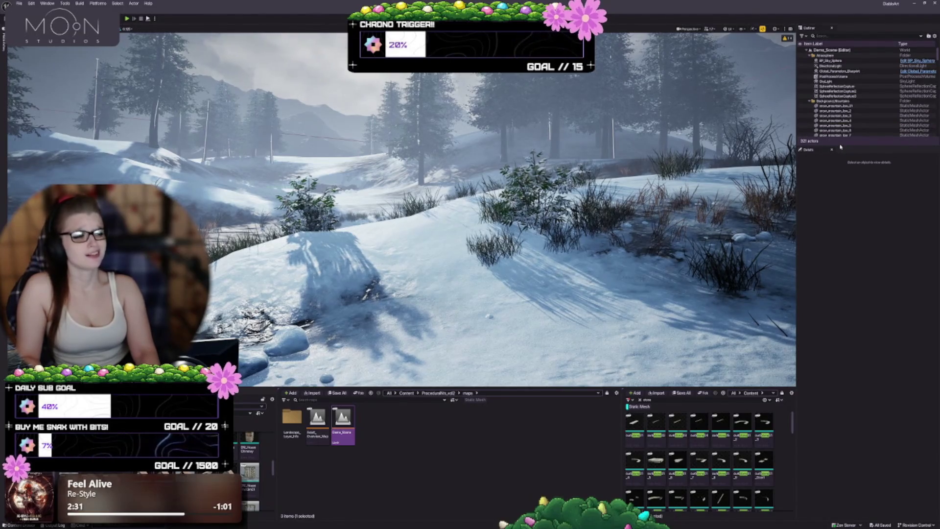
{"action": "left_click_drag", "start_coordinate": [839, 149], "coordinate": [823, 178]}
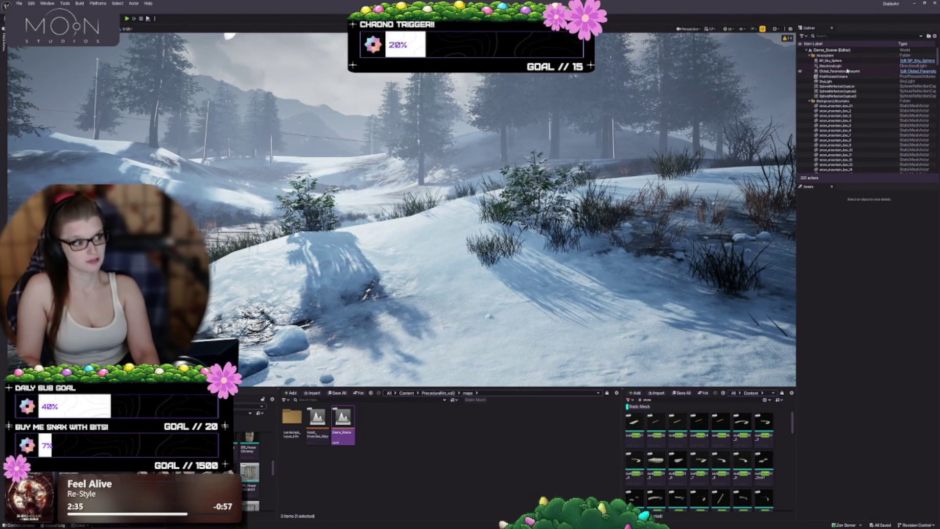
- Select Global_Parameters_Blueprint in the Outliner to show its snow and wind settings
{"action": "left_click", "coordinate": [847, 71]}
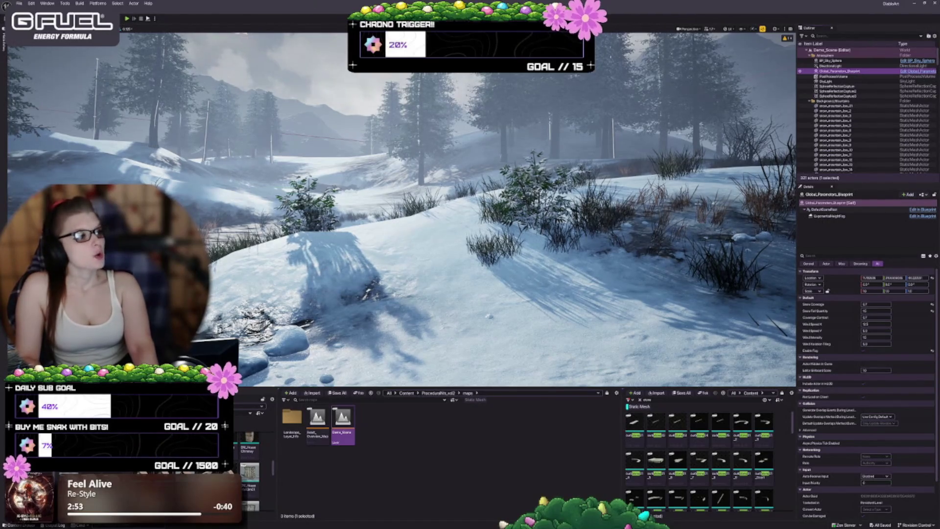
- Test a Snow Coverage of 0.5, then set it back to 10
{"action": "scroll", "coordinate": [887, 109], "scroll_direction": "down", "scroll_amount": 2}
{"action": "scroll", "coordinate": [887, 109], "scroll_direction": "down", "scroll_amount": 5}
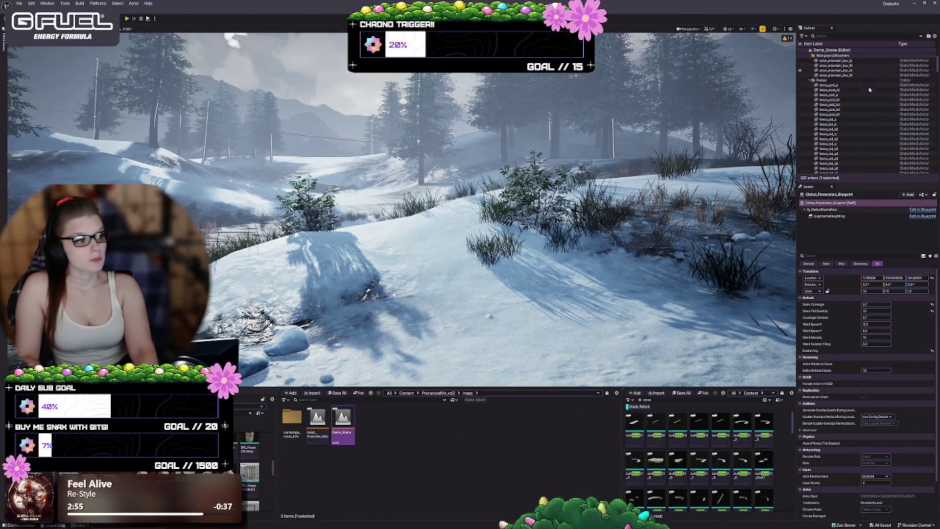
{"action": "mouse_move", "coordinate": [394, 201]}
{"action": "left_mouse_down"}
{"action": "mouse_move", "coordinate": [399, 142]}
{"action": "mouse_move", "coordinate": [421, 182]}
{"action": "mouse_move", "coordinate": [423, 131]}
{"action": "mouse_move", "coordinate": [416, 133]}
{"action": "left_mouse_up"}
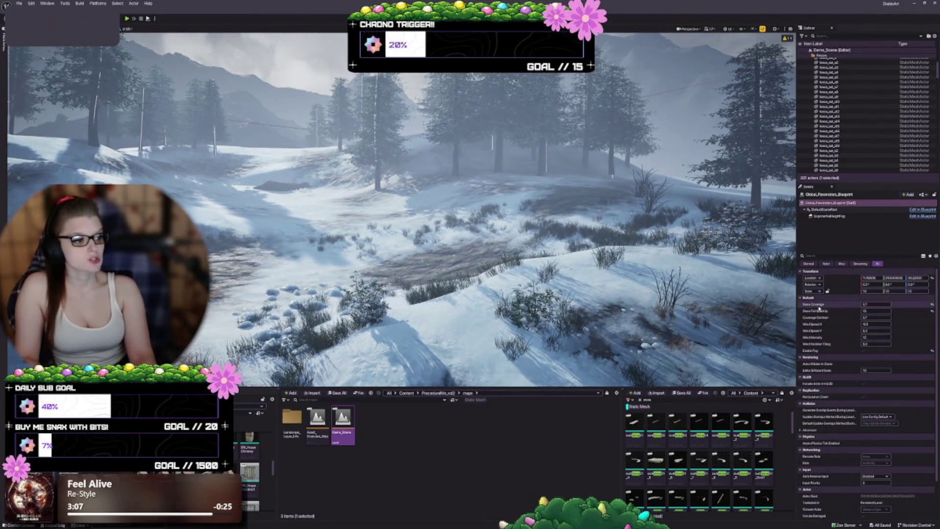
{"action": "left_click", "coordinate": [876, 304]}
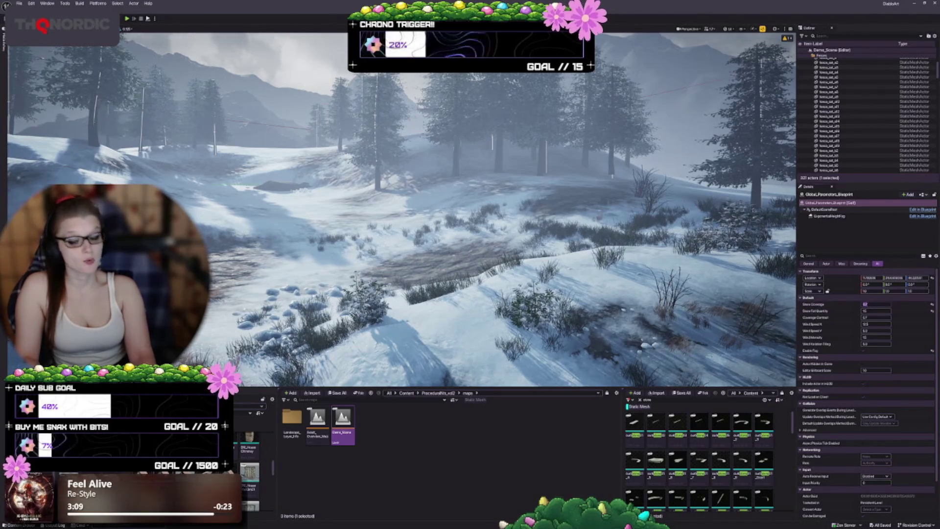
{"action": "type", "text": ".5"}
{"action": "key", "text": "Return"}
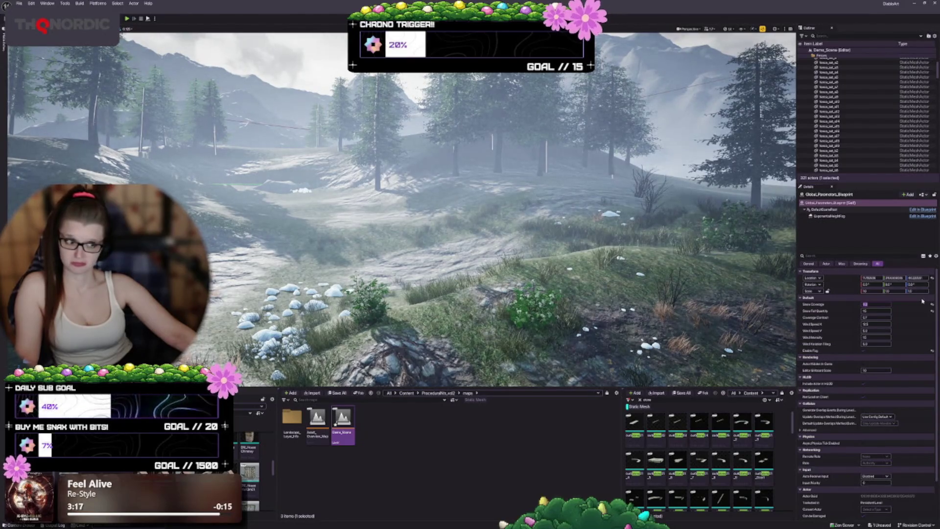
{"action": "type", "text": "10"}
{"action": "key", "text": "Return"}
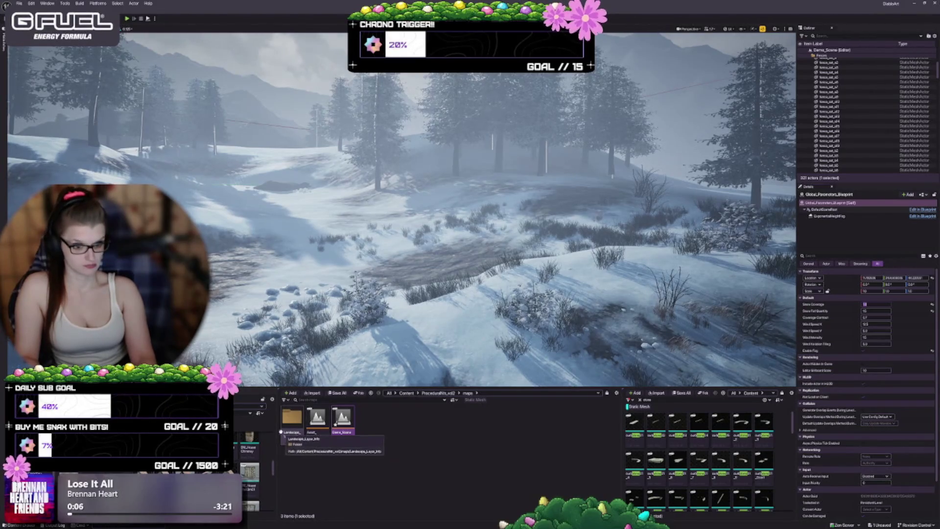
{"action": "left_click_drag", "start_coordinate": [277, 431], "coordinate": [292, 433]}
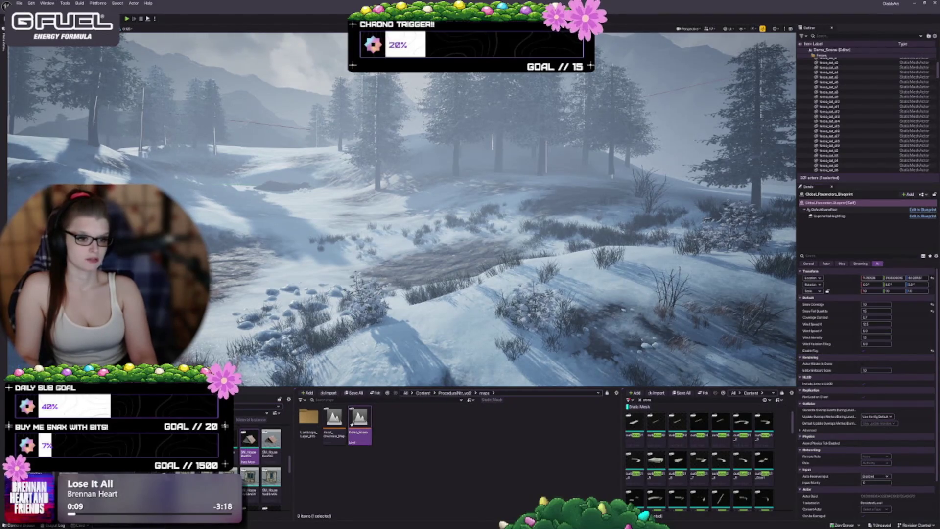
- Select the Landscape and open its Landscape Material instance from Details
{"action": "left_click", "coordinate": [371, 311]}
{"action": "left_click_drag", "start_coordinate": [370, 312], "coordinate": [419, 296]}
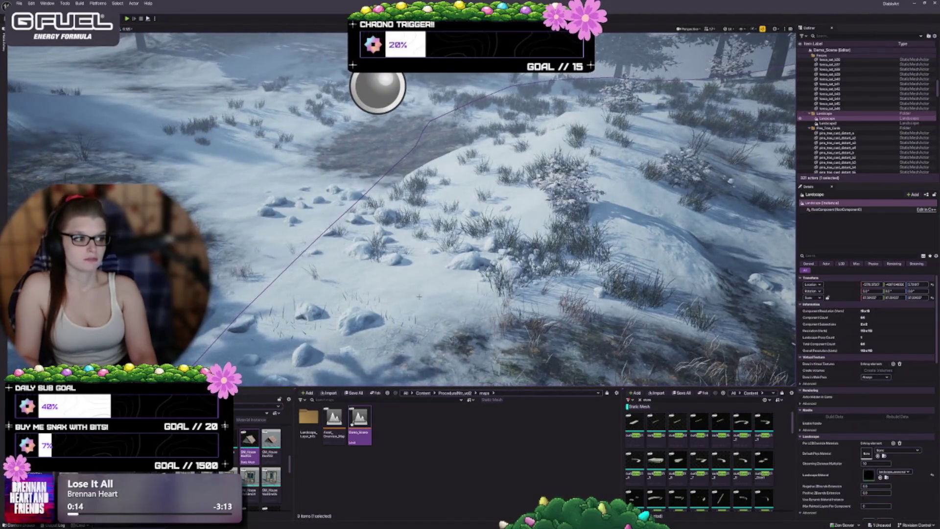
{"action": "left_click", "coordinate": [440, 455]}
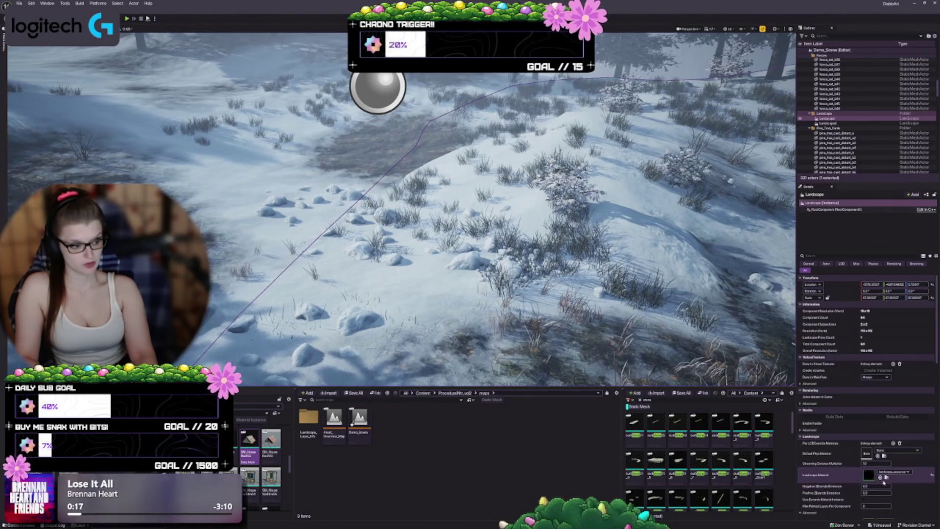
{"action": "left_click", "coordinate": [879, 477]}
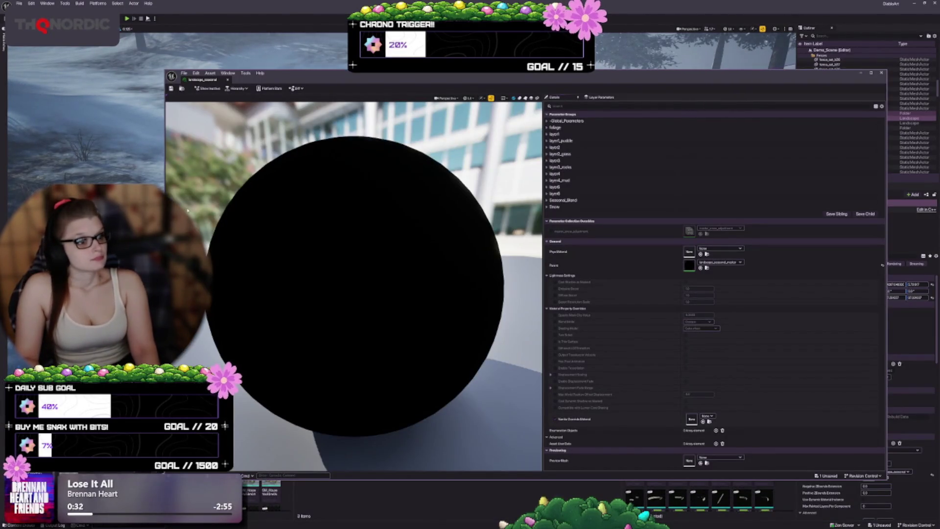
- Open the parent landscape_seasonal_master material from the Materials folder
{"action": "left_click_drag", "start_coordinate": [165, 441], "coordinate": [404, 440]}
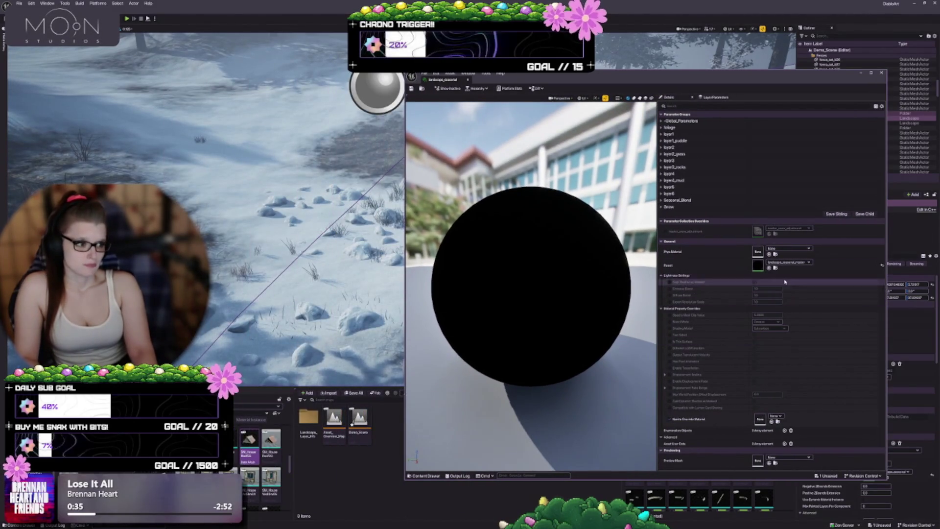
{"action": "left_click", "coordinate": [769, 268]}
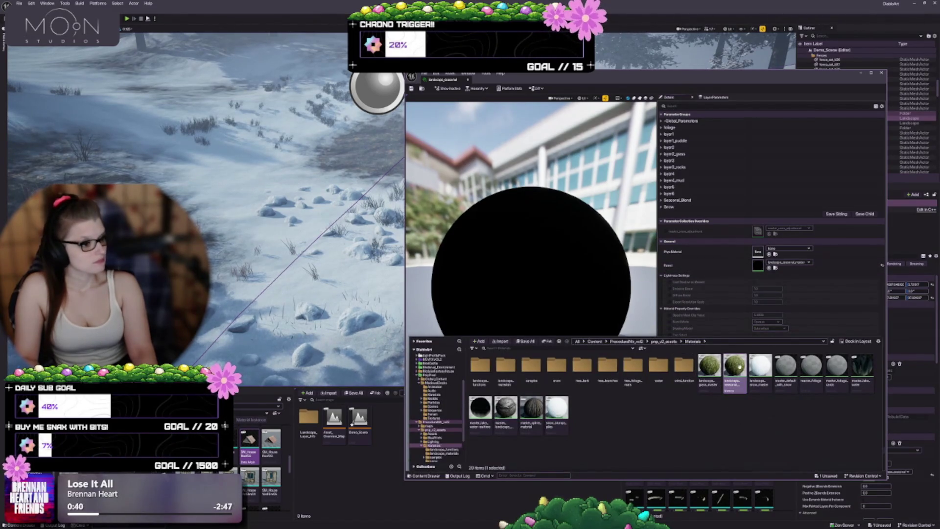
{"action": "double_click", "coordinate": [747, 380]}
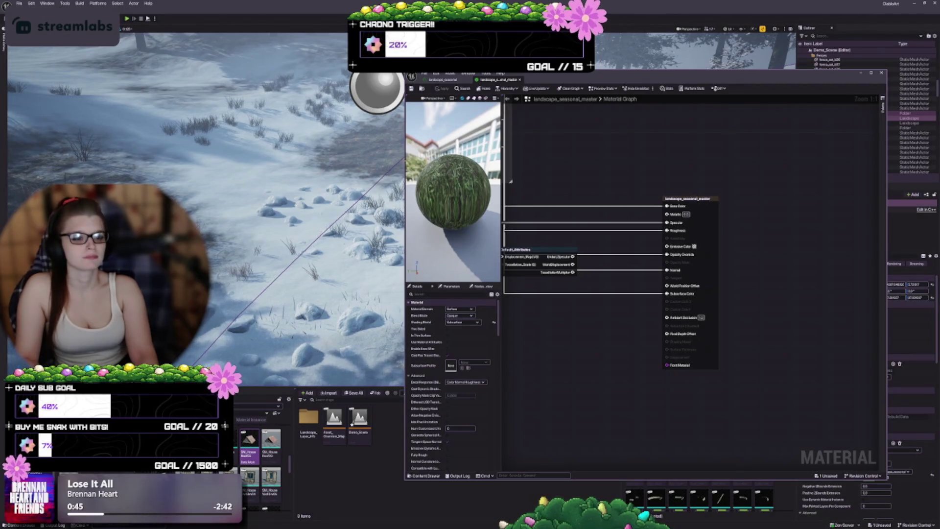
{"action": "left_click_drag", "start_coordinate": [405, 254], "coordinate": [176, 254]}
- Pan and zoom across the master material's foliage math and texture layer nodes
{"action": "mouse_move", "coordinate": [310, 253]}
{"action": "left_mouse_down"}
{"action": "mouse_move", "coordinate": [343, 235]}
{"action": "mouse_move", "coordinate": [528, 229]}
{"action": "mouse_move", "coordinate": [625, 150]}
{"action": "left_mouse_up"}
{"action": "left_click_drag", "start_coordinate": [449, 427], "coordinate": [508, 276]}
{"action": "scroll", "coordinate": [490, 289], "scroll_direction": "down", "scroll_amount": 3}
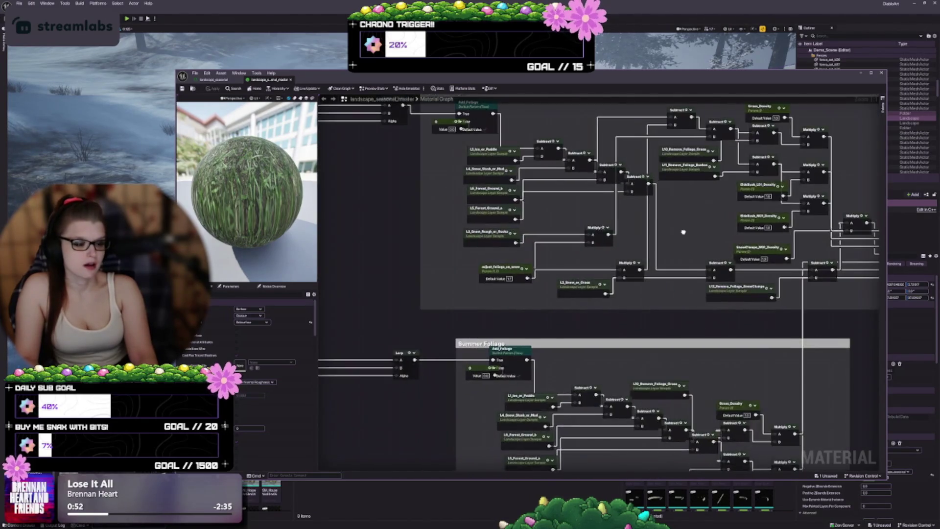
{"action": "scroll", "coordinate": [378, 283], "scroll_direction": "down", "scroll_amount": 1}
{"action": "mouse_move", "coordinate": [377, 284]}
{"action": "left_mouse_down"}
{"action": "mouse_move", "coordinate": [405, 293]}
{"action": "mouse_move", "coordinate": [657, 309]}
{"action": "left_mouse_up"}
{"action": "scroll", "coordinate": [430, 289], "scroll_direction": "up", "scroll_amount": 2}
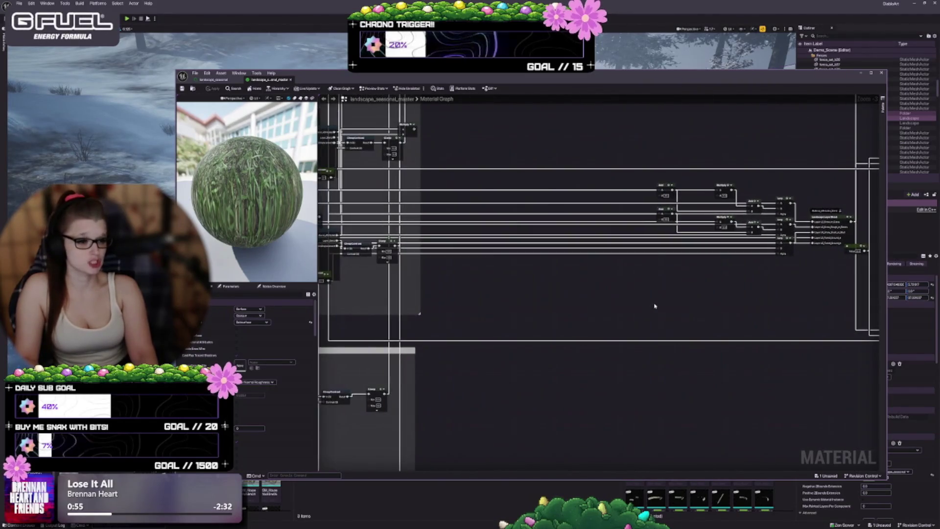
{"action": "scroll", "coordinate": [441, 320], "scroll_direction": "up", "scroll_amount": 2}
{"action": "scroll", "coordinate": [442, 319], "scroll_direction": "down", "scroll_amount": 2}
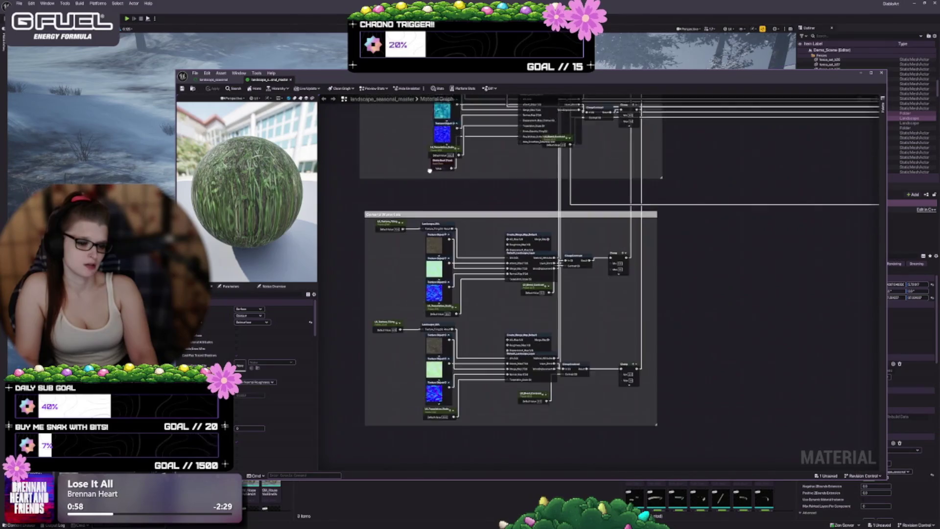
{"action": "left_click_drag", "start_coordinate": [441, 320], "coordinate": [441, 467]}
{"action": "scroll", "coordinate": [442, 467], "scroll_direction": "up", "scroll_amount": 2}
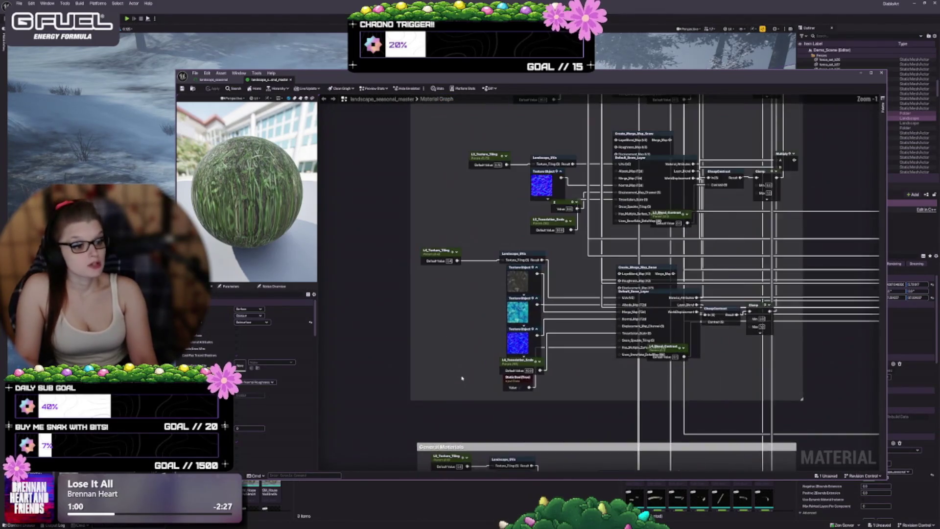
{"action": "scroll", "coordinate": [492, 468], "scroll_direction": "up", "scroll_amount": 3}
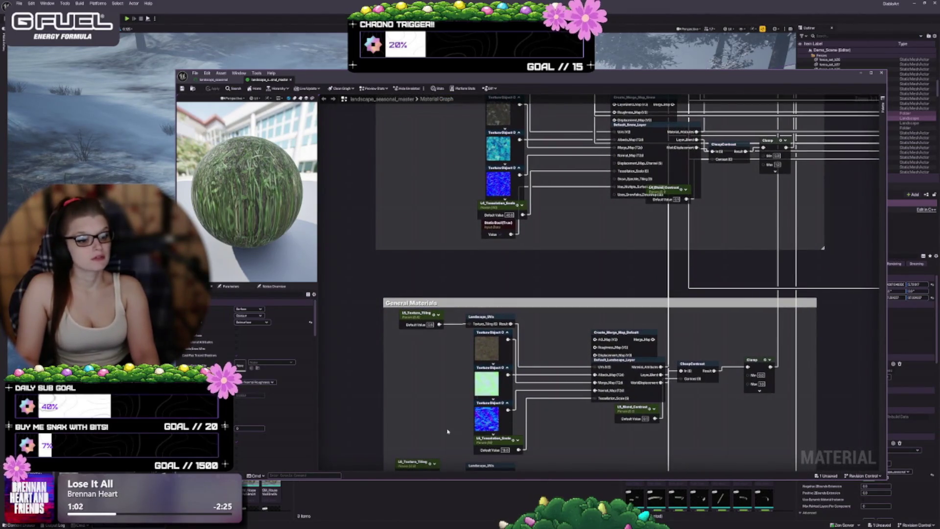
- Inspect the General, Winter and Summer Materials and Seasonal Blend Alpha sections
{"action": "mouse_move", "coordinate": [486, 424]}
{"action": "left_mouse_down"}
{"action": "mouse_move", "coordinate": [479, 326]}
{"action": "mouse_move", "coordinate": [436, 308]}
{"action": "mouse_move", "coordinate": [383, 212]}
{"action": "left_mouse_up"}
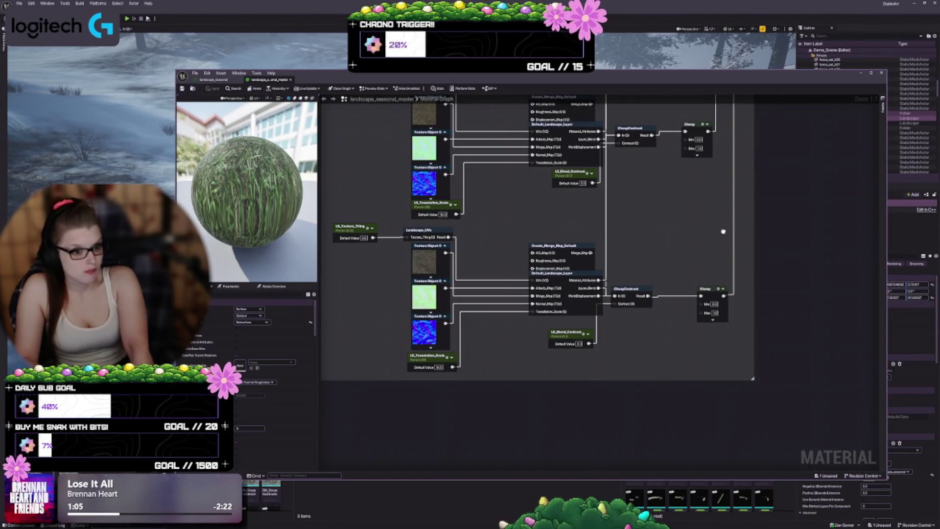
{"action": "left_click_drag", "start_coordinate": [723, 231], "coordinate": [722, 344]}
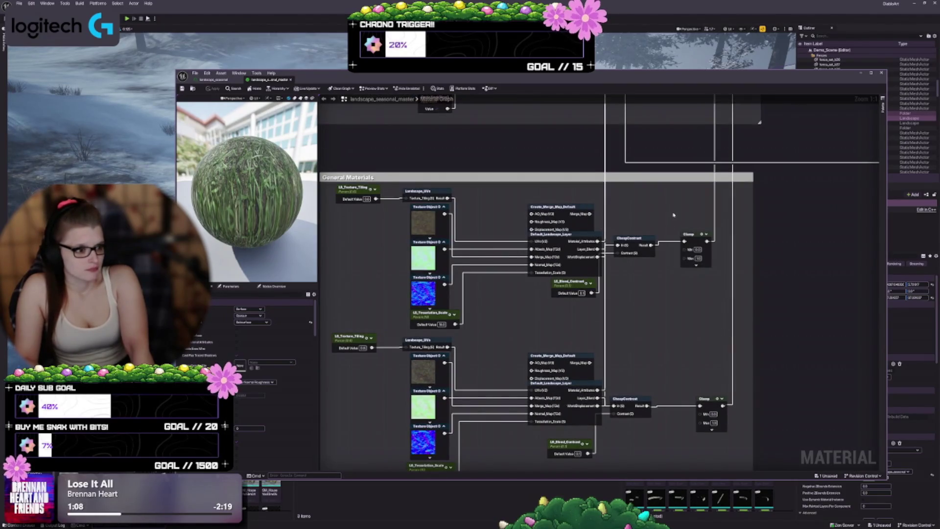
{"action": "mouse_move", "coordinate": [535, 312]}
{"action": "left_mouse_down"}
{"action": "mouse_move", "coordinate": [478, 235]}
{"action": "mouse_move", "coordinate": [450, 156]}
{"action": "left_mouse_up"}
{"action": "mouse_move", "coordinate": [551, 282]}
{"action": "left_mouse_down"}
{"action": "mouse_move", "coordinate": [538, 235]}
{"action": "mouse_move", "coordinate": [440, 167]}
{"action": "mouse_move", "coordinate": [436, 294]}
{"action": "left_mouse_up"}
{"action": "left_click_drag", "start_coordinate": [476, 204], "coordinate": [493, 378]}
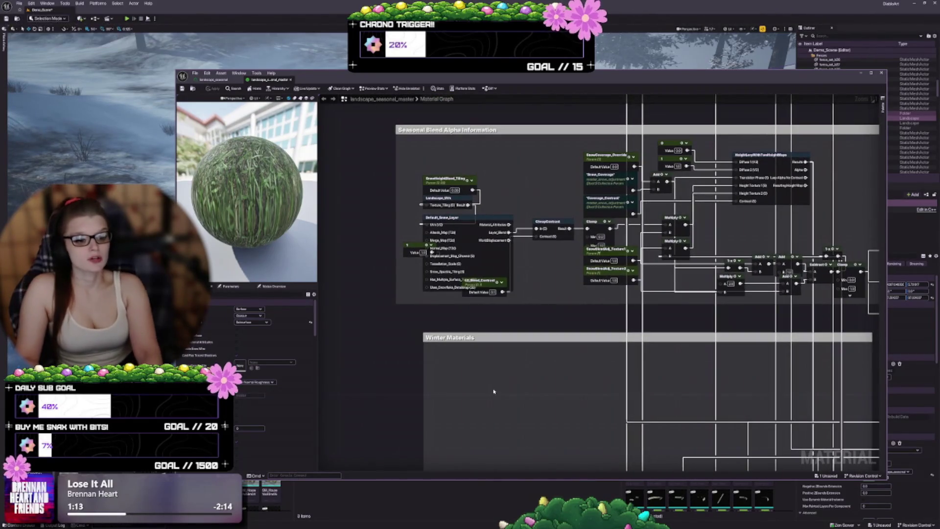
{"action": "left_click_drag", "start_coordinate": [543, 148], "coordinate": [489, 254]}
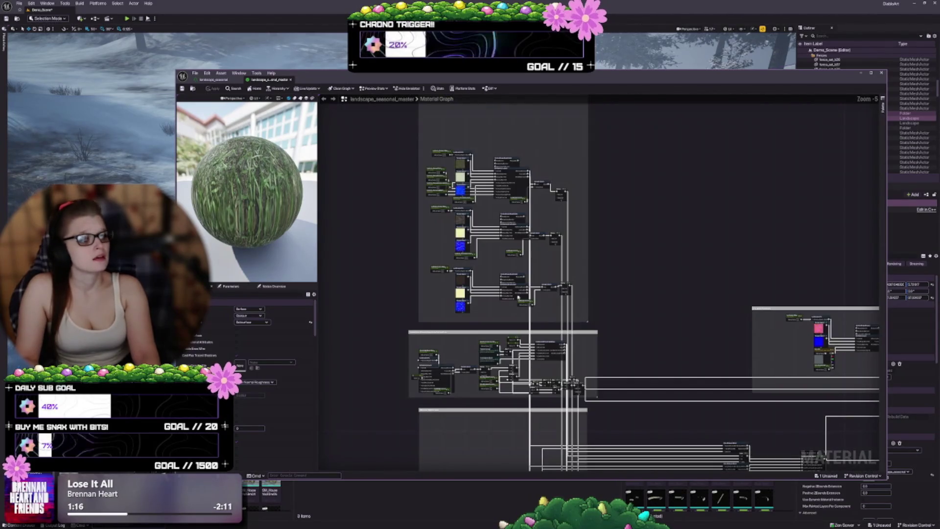
{"action": "left_click_drag", "start_coordinate": [506, 171], "coordinate": [506, 279]}
{"action": "mouse_move", "coordinate": [581, 279]}
{"action": "left_mouse_down"}
{"action": "mouse_move", "coordinate": [543, 161]}
{"action": "mouse_move", "coordinate": [565, 225]}
{"action": "left_mouse_up"}
- Review the ice, puddles and layer blend nodes, then close both material editors
{"action": "mouse_move", "coordinate": [755, 417]}
{"action": "left_mouse_down"}
{"action": "mouse_move", "coordinate": [698, 369]}
{"action": "mouse_move", "coordinate": [499, 315]}
{"action": "mouse_move", "coordinate": [307, 195]}
{"action": "left_mouse_up"}
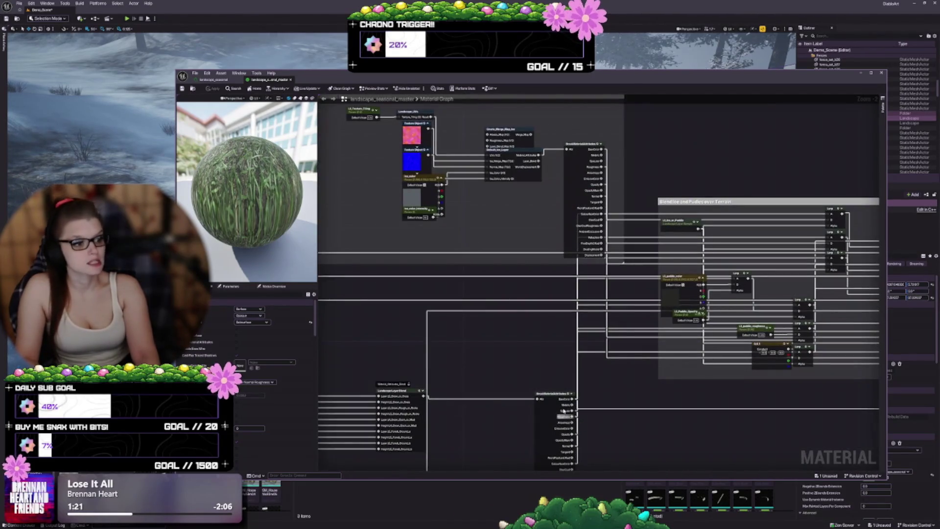
{"action": "mouse_move", "coordinate": [487, 357]}
{"action": "left_mouse_down"}
{"action": "mouse_move", "coordinate": [595, 239]}
{"action": "mouse_move", "coordinate": [757, 215]}
{"action": "mouse_move", "coordinate": [477, 210]}
{"action": "left_mouse_up"}
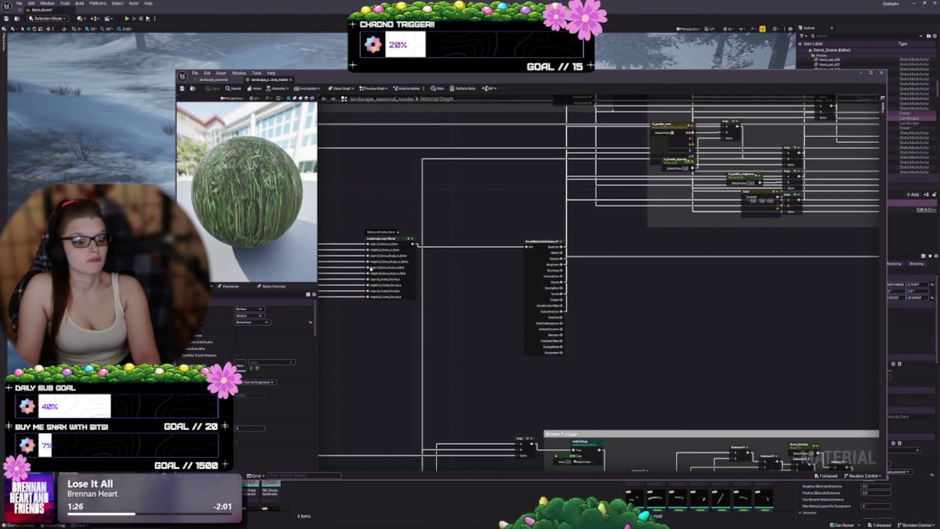
{"action": "scroll", "coordinate": [371, 268], "scroll_direction": "up", "scroll_amount": 2}
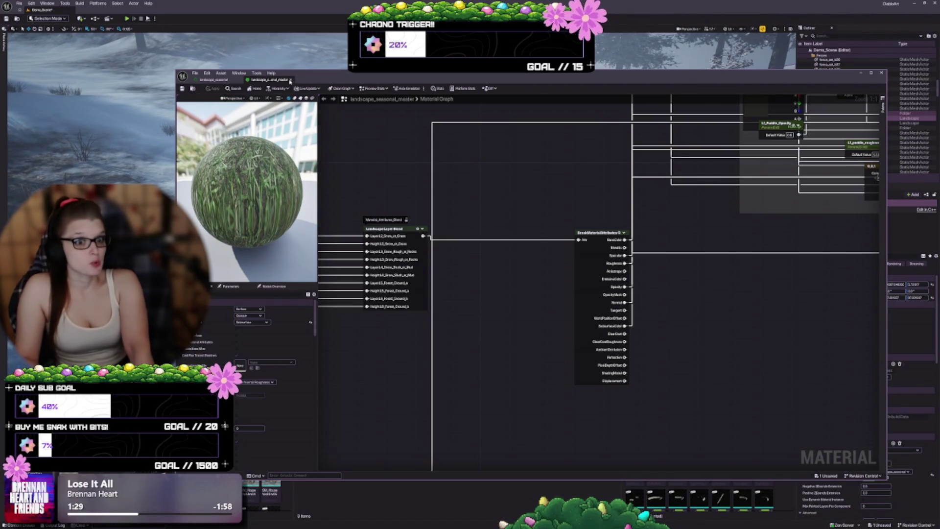
{"action": "left_click", "coordinate": [290, 81]}
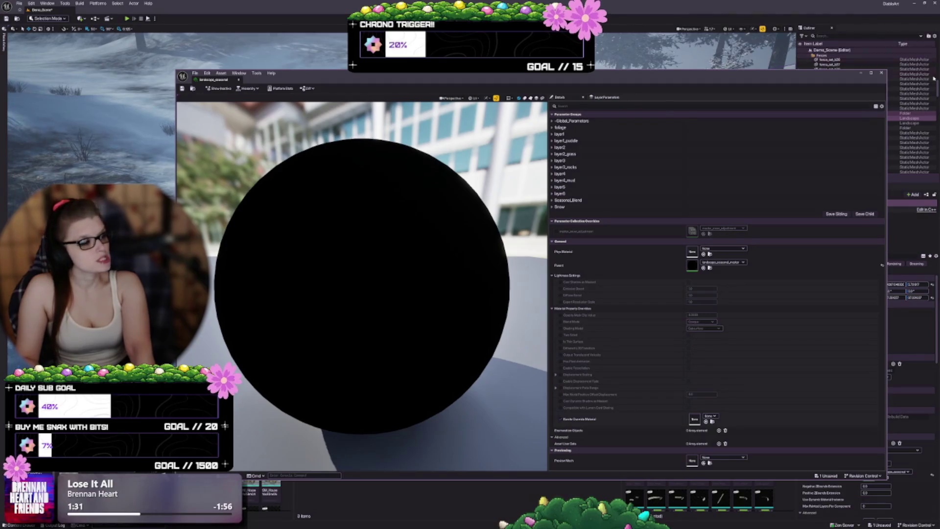
{"action": "left_click", "coordinate": [881, 73]}
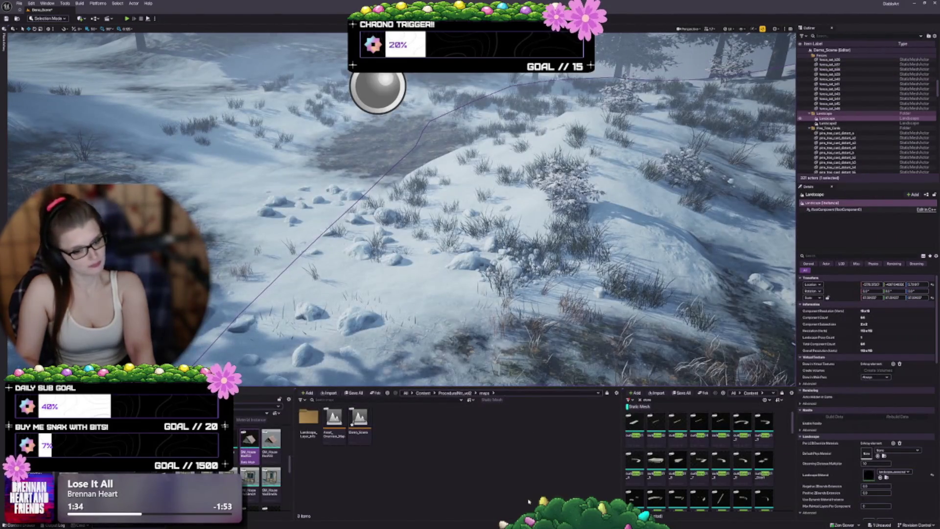
- Select a pine tree and open its pine_tree material instance
{"action": "mouse_move", "coordinate": [391, 244]}
{"action": "left_mouse_down"}
{"action": "mouse_move", "coordinate": [392, 166]}
{"action": "mouse_move", "coordinate": [407, 179]}
{"action": "left_mouse_up"}
{"action": "left_click", "coordinate": [451, 206]}
{"action": "left_click_drag", "start_coordinate": [392, 245], "coordinate": [387, 218]}
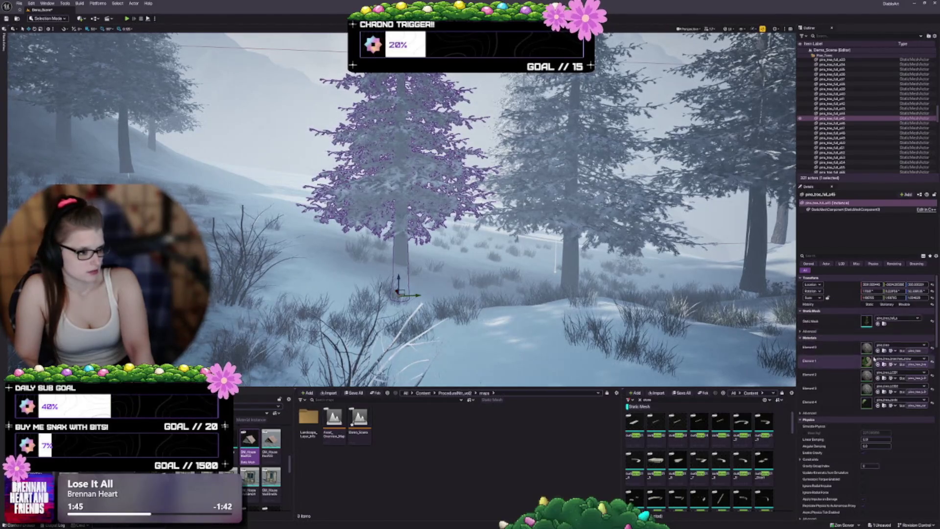
{"action": "left_click", "coordinate": [883, 351]}
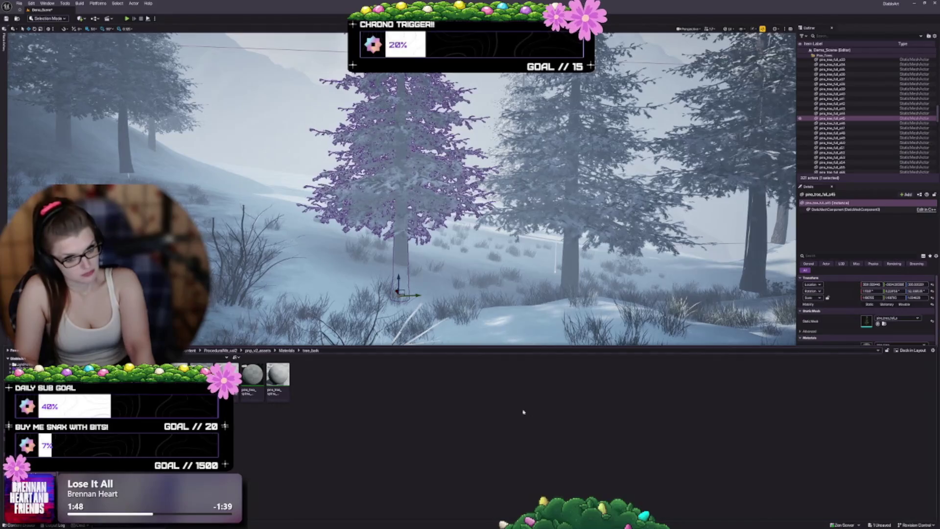
{"action": "mouse_move", "coordinate": [223, 375]}
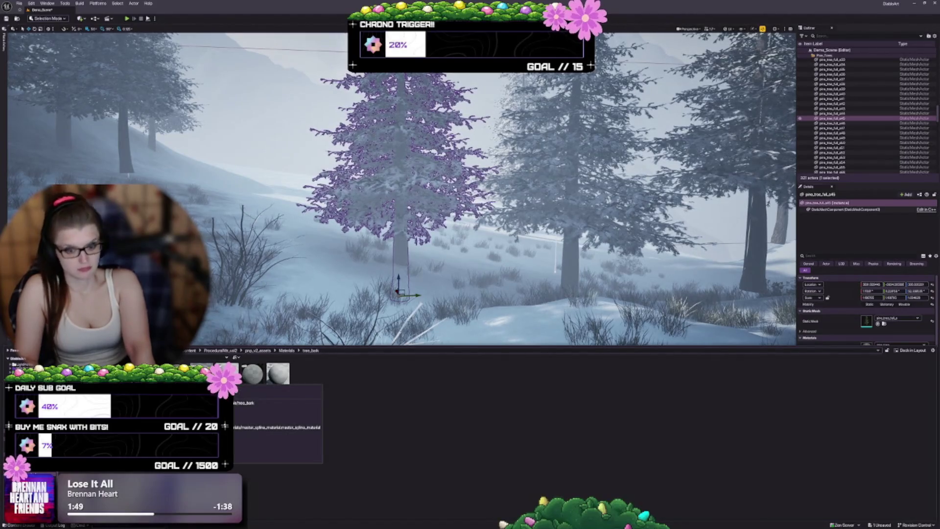
{"action": "double_click", "coordinate": [227, 375]}
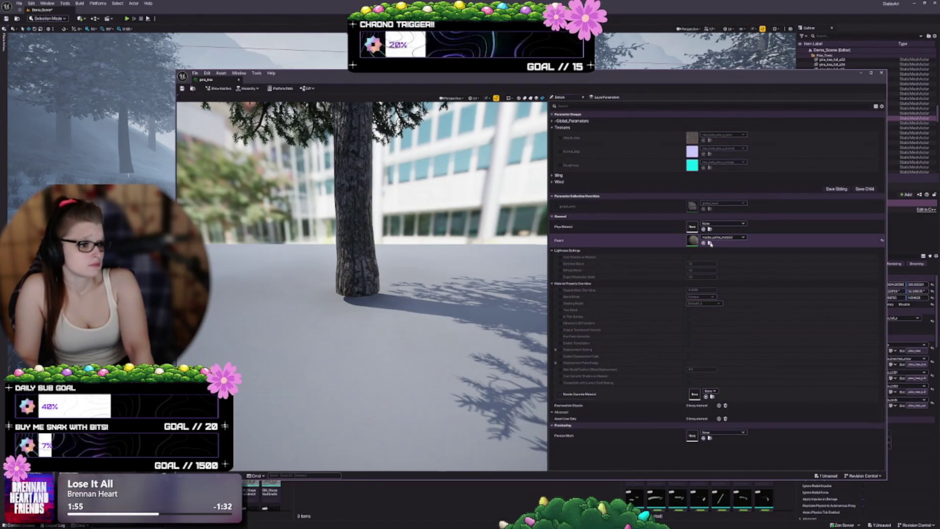
- Browse to and open the parent master_default_with_snow material graph
{"action": "left_click", "coordinate": [709, 243]}
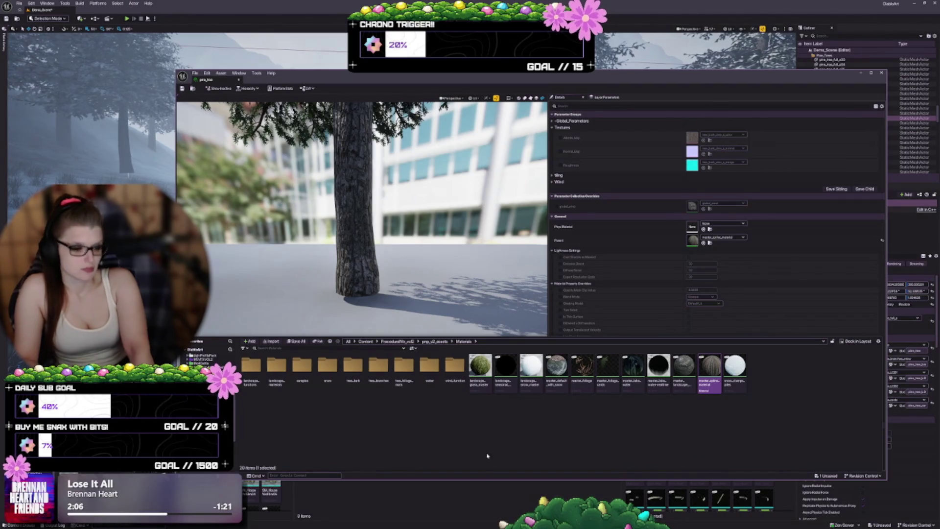
{"action": "mouse_move", "coordinate": [556, 371]}
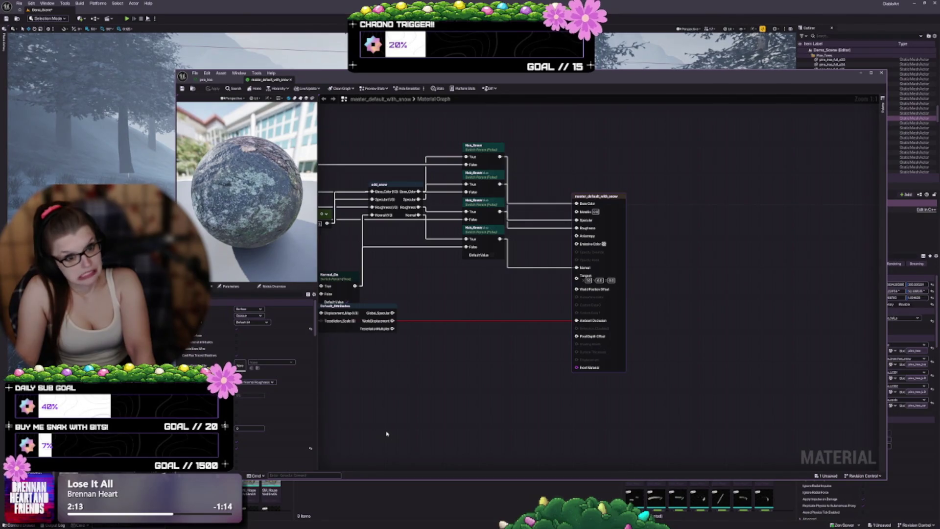
- Rearrange the Tessellation_Scale, Default_Attributes, Specular and Roughness parameter nodes
{"action": "key", "text": "Home"}
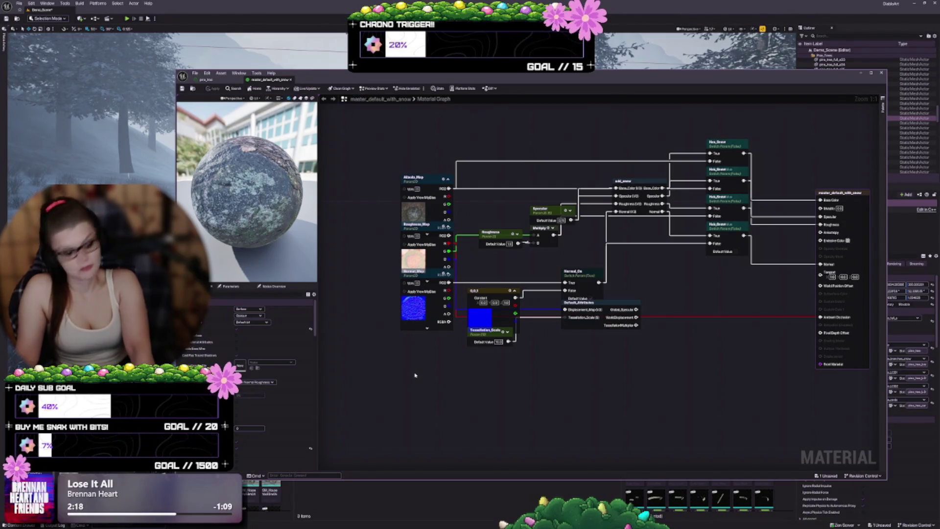
{"action": "scroll", "coordinate": [415, 375], "scroll_direction": "up", "scroll_amount": 4}
{"action": "scroll", "coordinate": [468, 417], "scroll_direction": "down", "scroll_amount": 2}
{"action": "scroll", "coordinate": [458, 415], "scroll_direction": "up", "scroll_amount": 4}
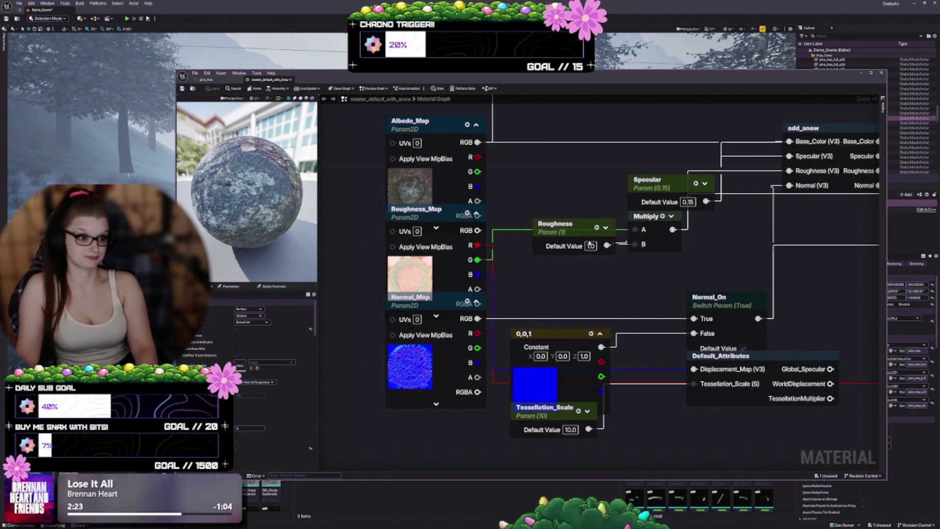
{"action": "left_click_drag", "start_coordinate": [603, 362], "coordinate": [485, 278]}
{"action": "left_click_drag", "start_coordinate": [437, 336], "coordinate": [453, 360]}
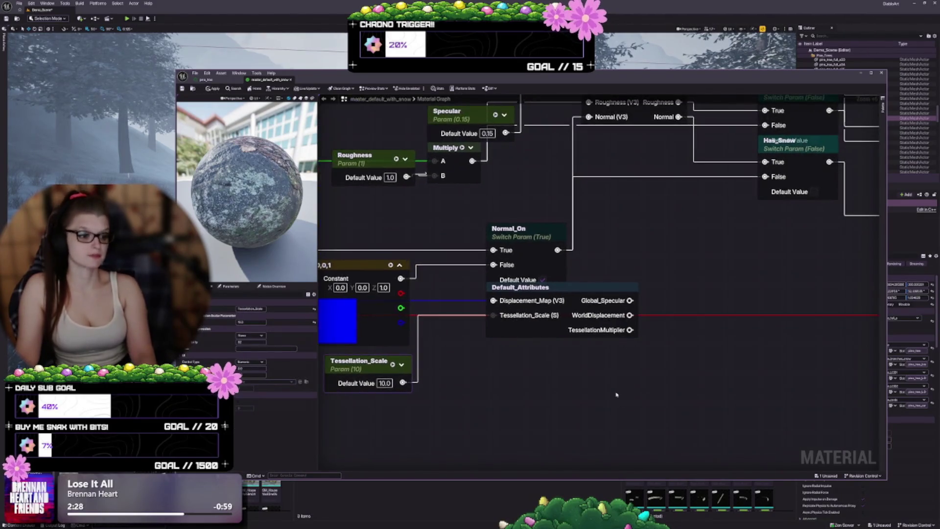
{"action": "left_click_drag", "start_coordinate": [542, 335], "coordinate": [541, 379]}
{"action": "left_click_drag", "start_coordinate": [661, 254], "coordinate": [692, 400]}
{"action": "left_click_drag", "start_coordinate": [487, 260], "coordinate": [442, 249]}
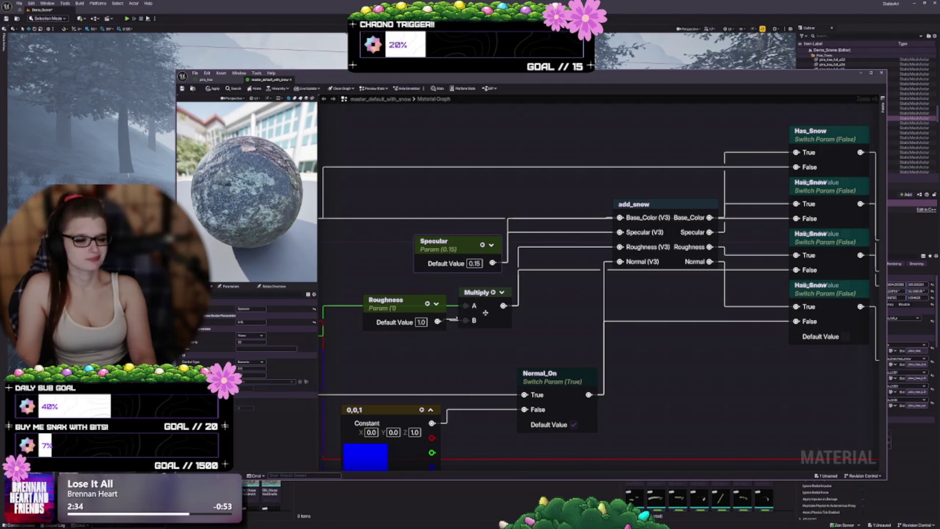
{"action": "left_click_drag", "start_coordinate": [417, 305], "coordinate": [398, 327]}
- Reposition the add_snow node and raise the three Has_Snow switch nodes
{"action": "left_click_drag", "start_coordinate": [582, 324], "coordinate": [509, 347]}
{"action": "mouse_move", "coordinate": [587, 234]}
{"action": "left_mouse_down"}
{"action": "mouse_move", "coordinate": [557, 223]}
{"action": "mouse_move", "coordinate": [557, 212]}
{"action": "mouse_move", "coordinate": [610, 220]}
{"action": "left_mouse_up"}
{"action": "left_click_drag", "start_coordinate": [611, 319], "coordinate": [598, 314]}
{"action": "key", "text": "Home"}
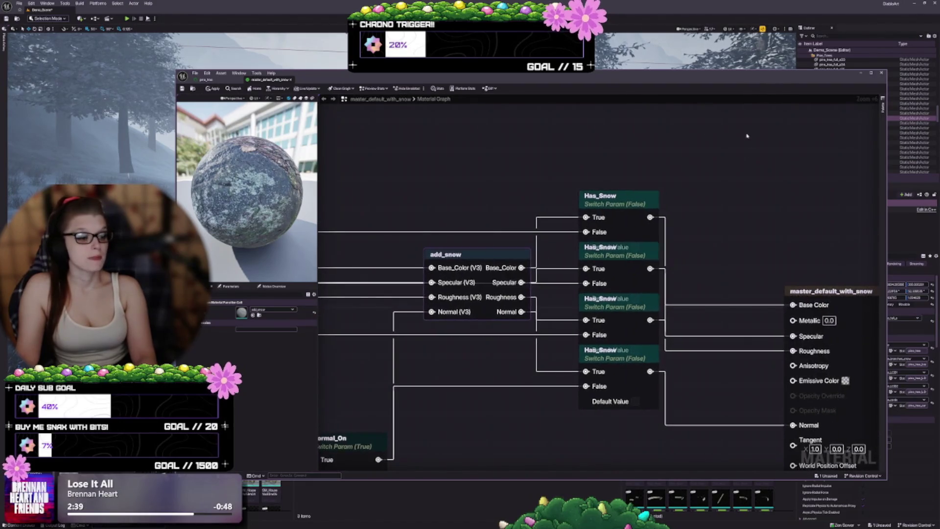
{"action": "left_click_drag", "start_coordinate": [634, 203], "coordinate": [624, 158]}
{"action": "left_click_drag", "start_coordinate": [618, 256], "coordinate": [618, 219]}
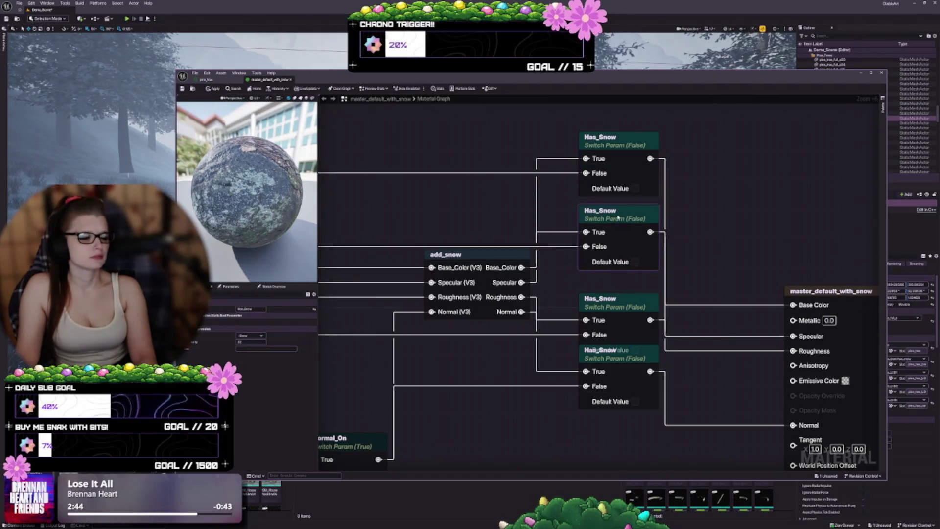
{"action": "mouse_move", "coordinate": [621, 306]}
{"action": "left_mouse_down"}
{"action": "mouse_move", "coordinate": [620, 286]}
{"action": "mouse_move", "coordinate": [614, 336]}
{"action": "left_mouse_up"}
{"action": "scroll", "coordinate": [726, 332], "scroll_direction": "down", "scroll_amount": 3}
{"action": "left_click_drag", "start_coordinate": [522, 336], "coordinate": [611, 360]}
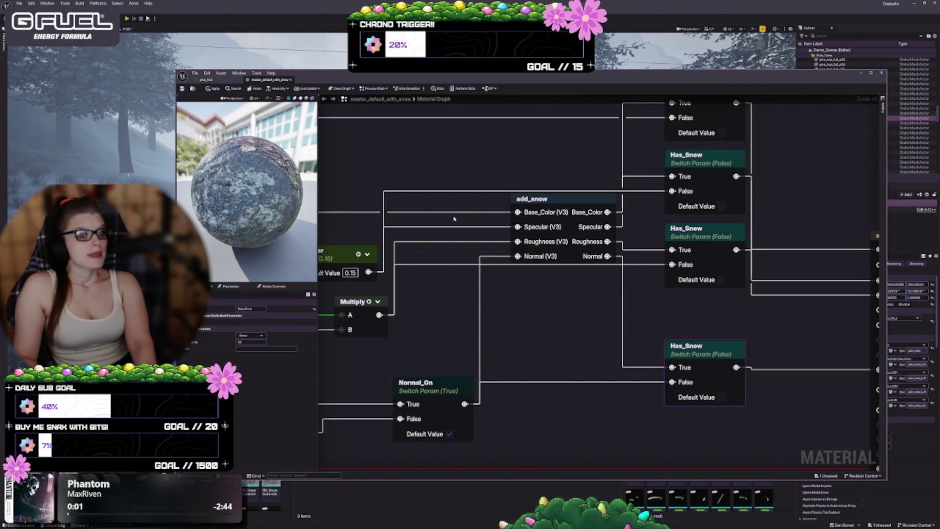
- Apply the graph edits to the original material, close the editor and deselect the tree
{"action": "left_click_drag", "start_coordinate": [427, 286], "coordinate": [441, 310]}
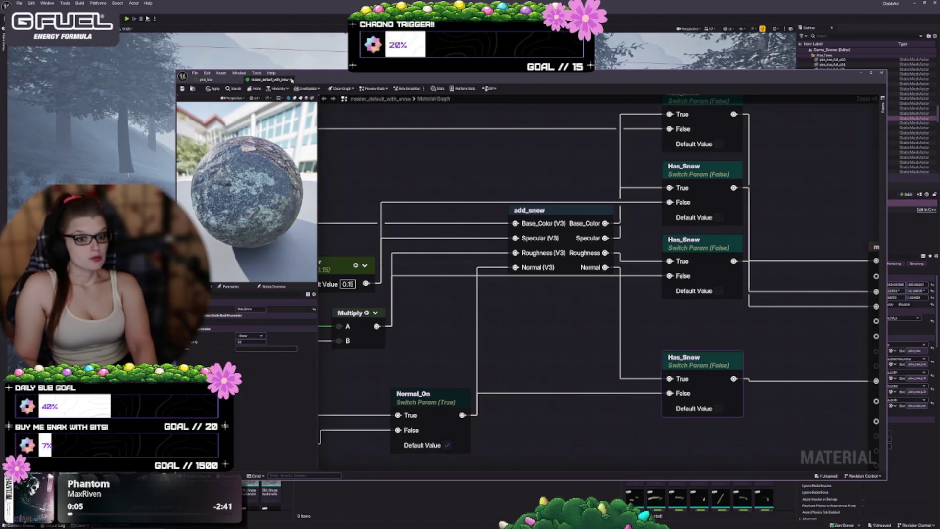
{"action": "left_click", "coordinate": [291, 79]}
{"action": "left_click", "coordinate": [478, 280]}
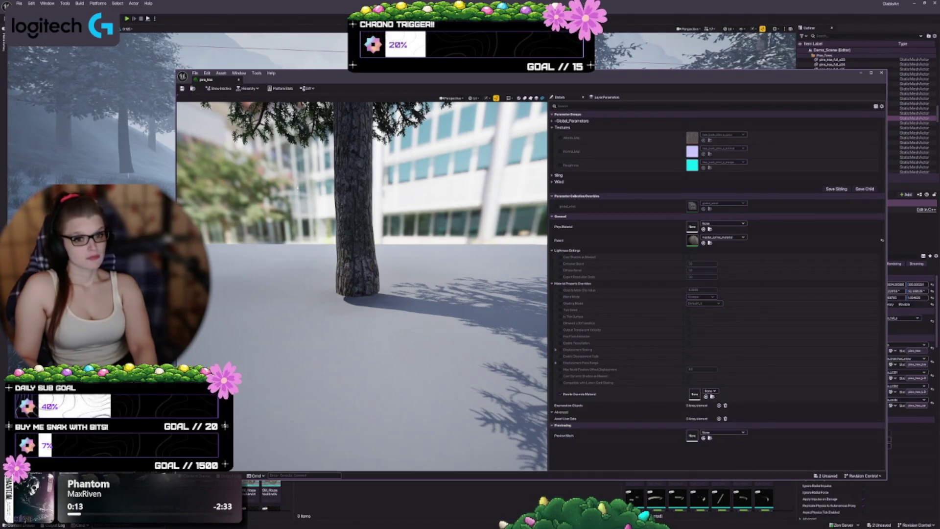
{"action": "left_click", "coordinate": [238, 79]}
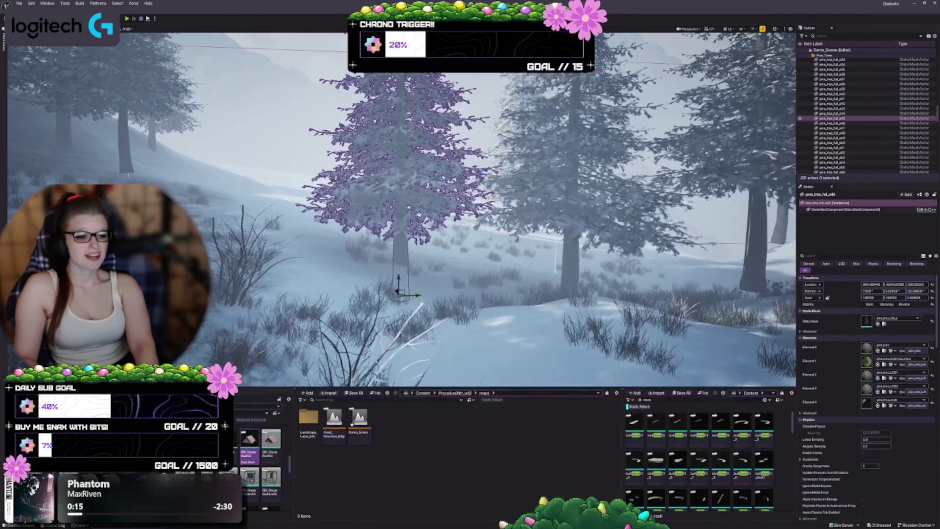
{"action": "key", "text": "Escape"}
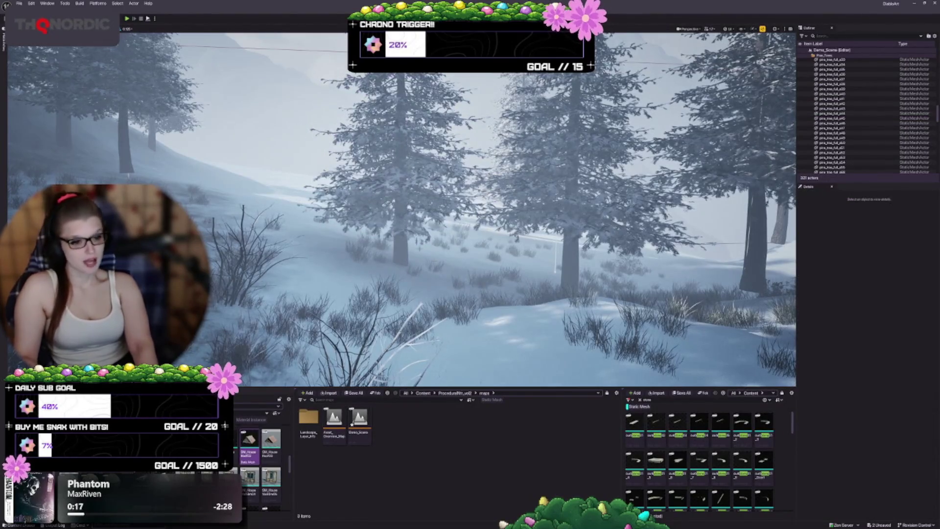
- Fly the camera over the snowy road and fence, then save Demo_Scene
{"action": "mouse_move", "coordinate": [401, 210]}
{"action": "left_mouse_down"}
{"action": "mouse_move", "coordinate": [401, 332]}
{"action": "mouse_move", "coordinate": [412, 160]}
{"action": "mouse_move", "coordinate": [378, 92]}
{"action": "mouse_move", "coordinate": [537, 90]}
{"action": "mouse_move", "coordinate": [641, 75]}
{"action": "mouse_move", "coordinate": [485, 100]}
{"action": "left_mouse_up"}
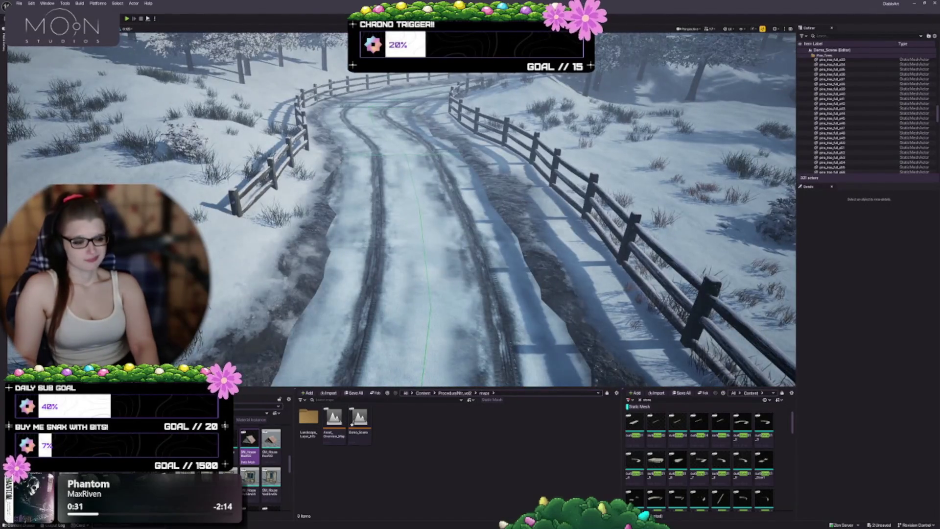
{"action": "left_click_drag", "start_coordinate": [485, 100], "coordinate": [429, 135]}
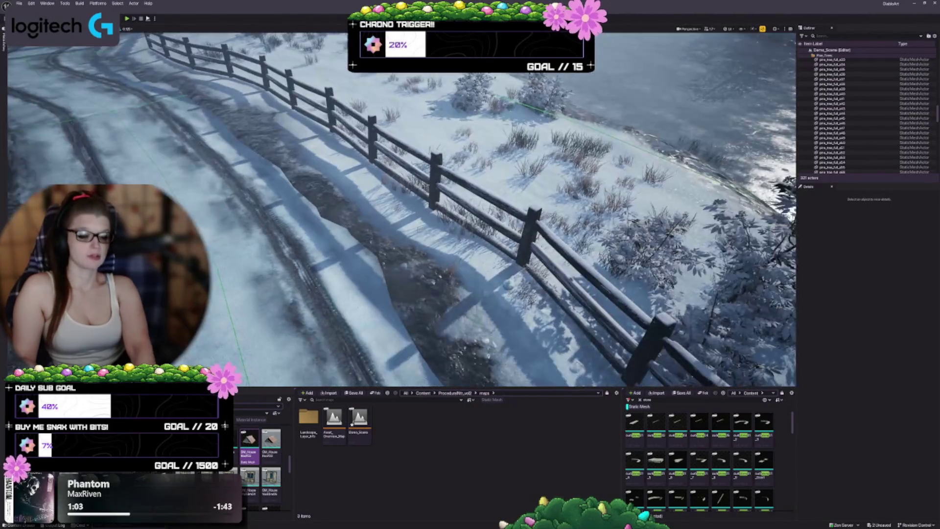
{"action": "key", "text": "ctrl+s"}
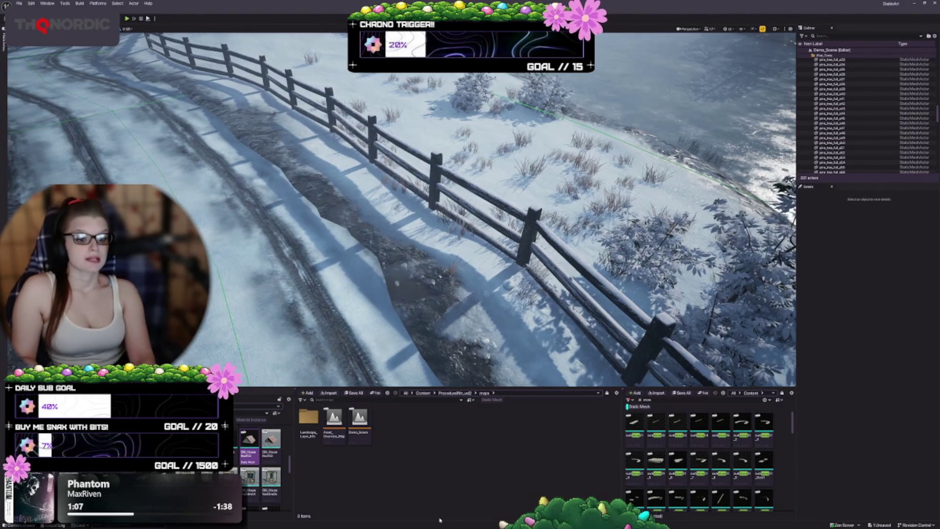
- Open the TestLayout level from the top Content folder, saving the edited snow material first
{"action": "left_click", "coordinate": [421, 393]}
{"action": "double_click", "coordinate": [539, 468]}
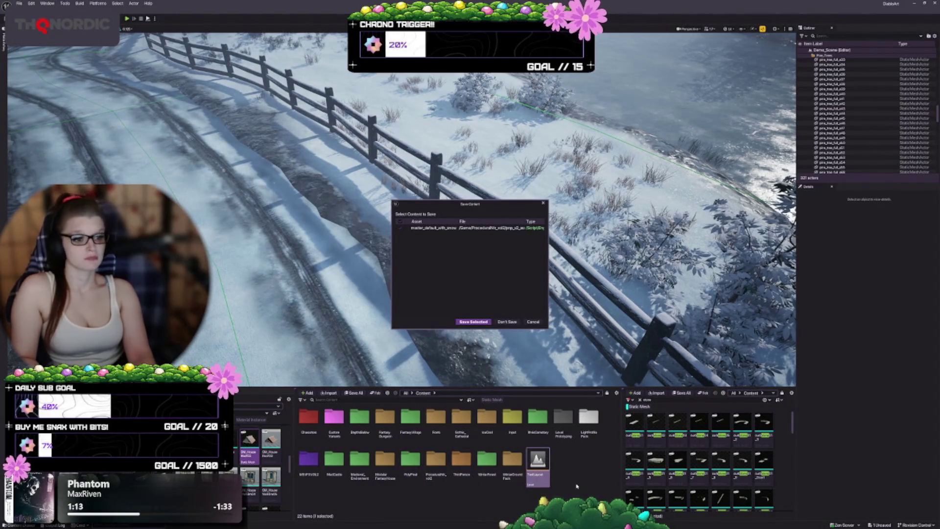
{"action": "left_click", "coordinate": [473, 322]}
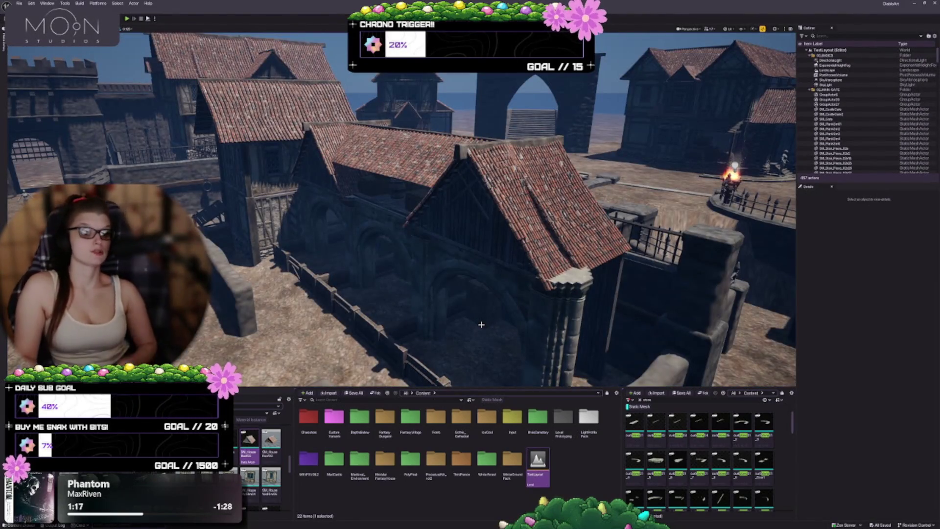
- Fly the view toward the town gate and stone wall, then deselect the level asset
{"action": "mouse_move", "coordinate": [482, 324]}
{"action": "left_mouse_down"}
{"action": "mouse_move", "coordinate": [508, 268]}
{"action": "mouse_move", "coordinate": [490, 270]}
{"action": "left_mouse_up"}
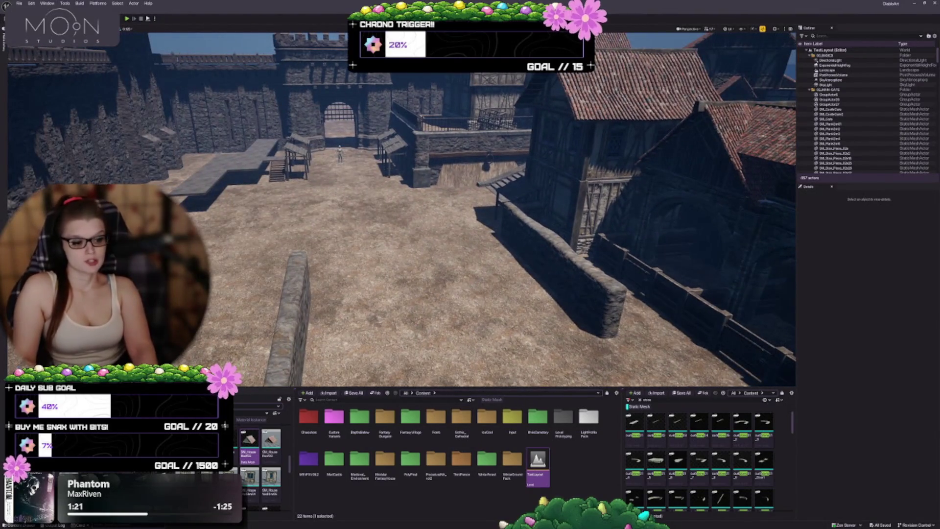
{"action": "scroll", "coordinate": [490, 269], "scroll_direction": "down", "scroll_amount": 5}
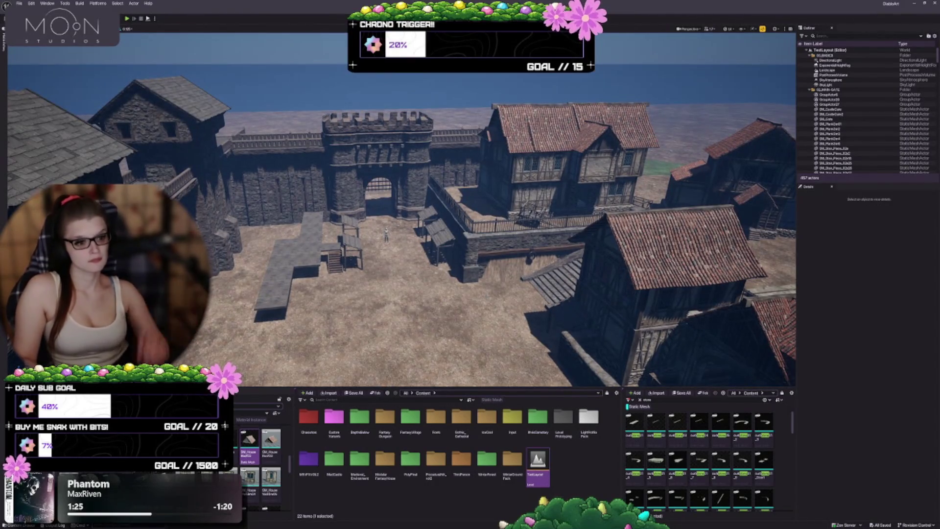
{"action": "scroll", "coordinate": [656, 291], "scroll_direction": "up", "scroll_amount": 10}
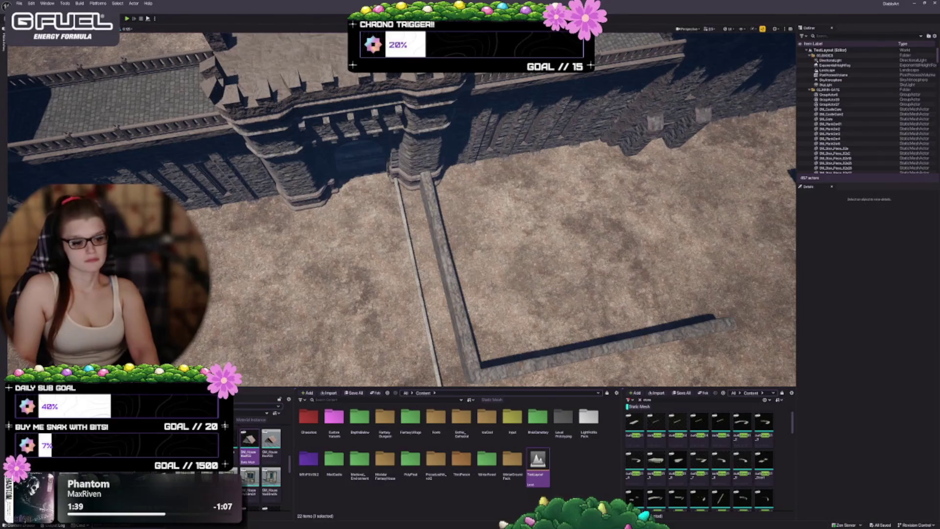
{"action": "left_click", "coordinate": [569, 472]}
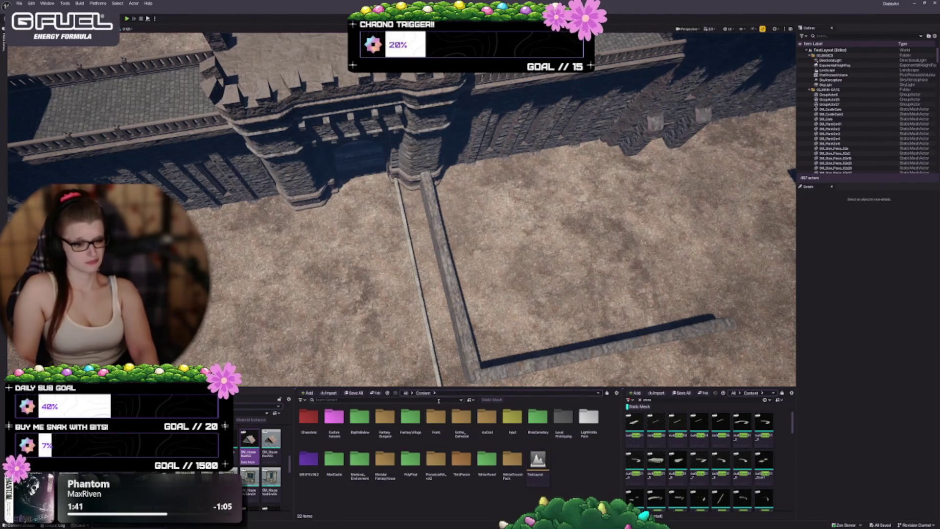
- Filter the Content Browser to static meshes and search for 'wall'
{"action": "left_click", "coordinate": [485, 399]}
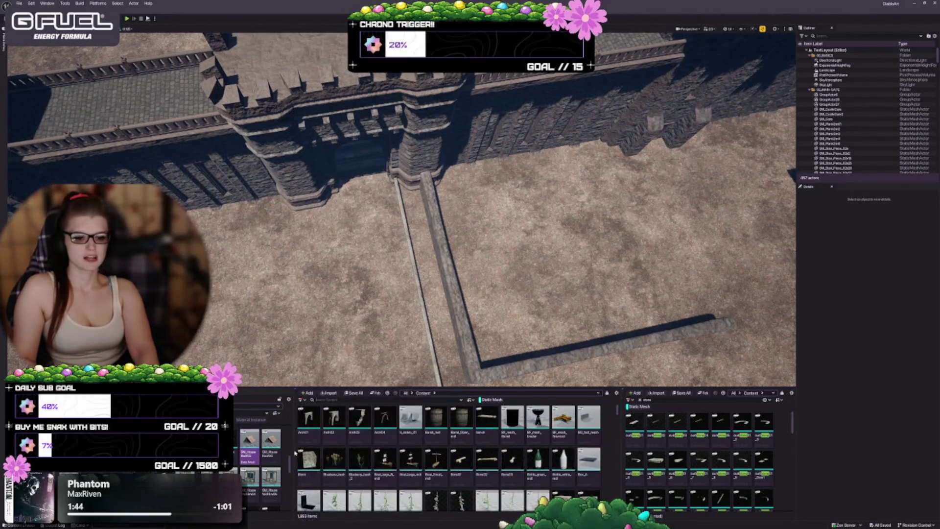
{"action": "left_click_drag", "start_coordinate": [296, 452], "coordinate": [325, 453]}
{"action": "left_click_drag", "start_coordinate": [441, 294], "coordinate": [418, 203]}
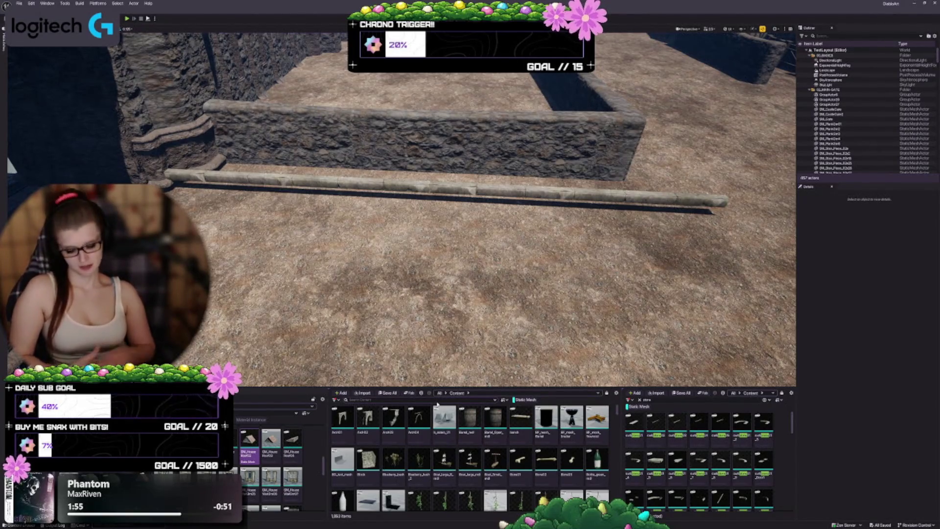
{"action": "type", "text": "wall"}
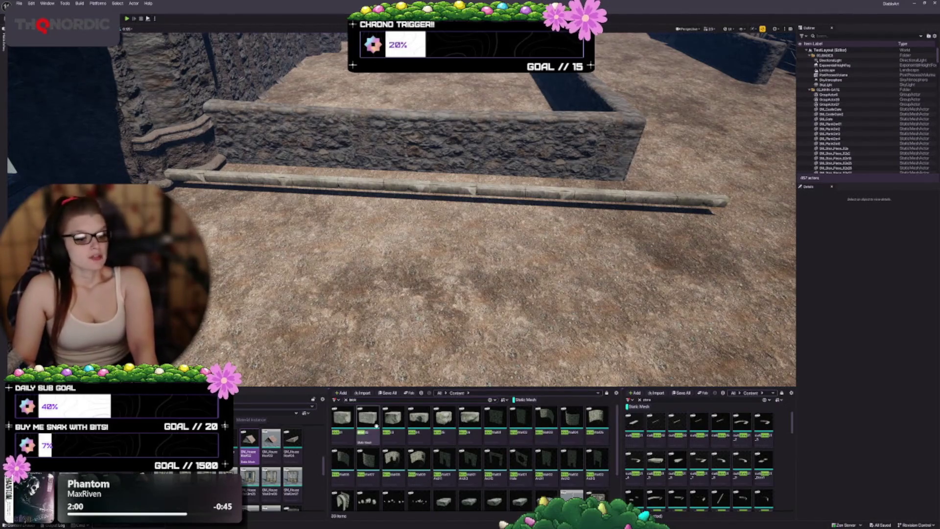
- Frame the courtyard wall and ledge, then select the curved SM_Wall_Base brick mesh
{"action": "mouse_move", "coordinate": [450, 493]}
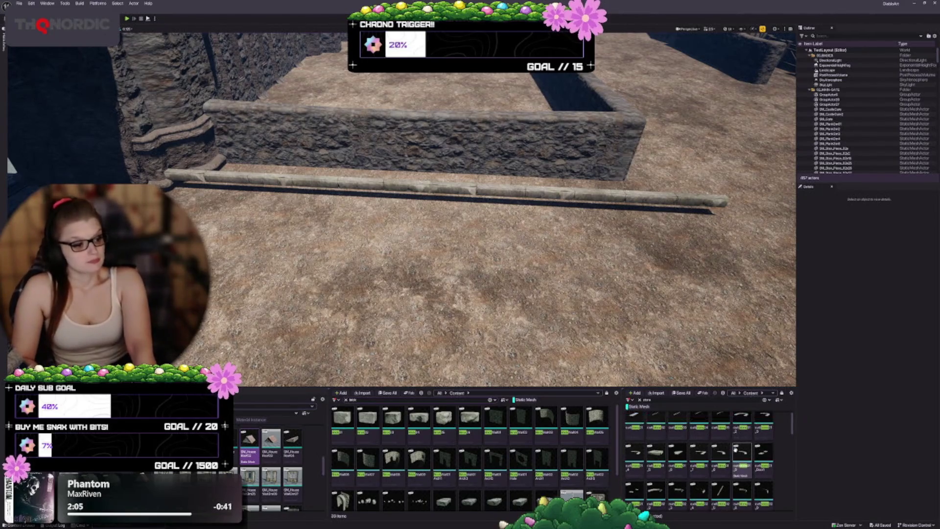
{"action": "scroll", "coordinate": [581, 448], "scroll_direction": "down", "scroll_amount": 2}
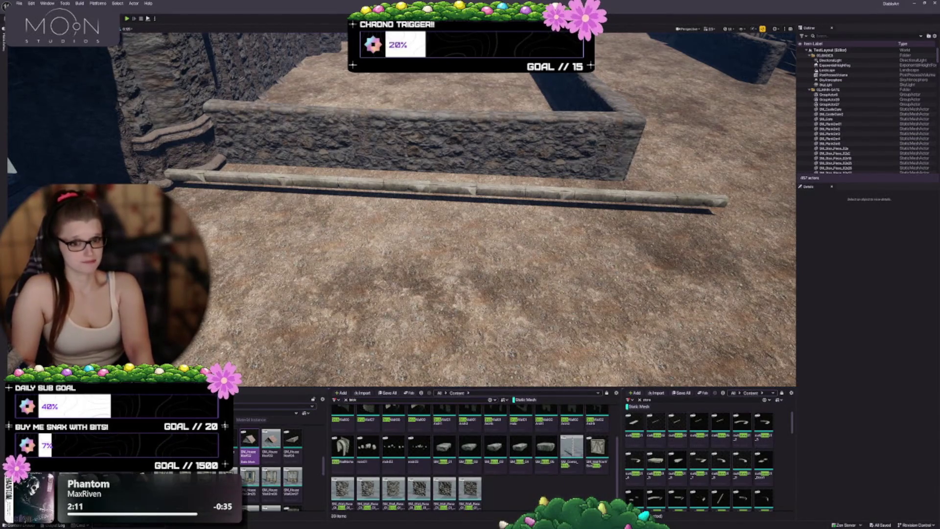
{"action": "mouse_move", "coordinate": [440, 220]}
{"action": "left_mouse_down"}
{"action": "mouse_move", "coordinate": [401, 230]}
{"action": "mouse_move", "coordinate": [431, 254]}
{"action": "mouse_move", "coordinate": [426, 275]}
{"action": "left_mouse_up"}
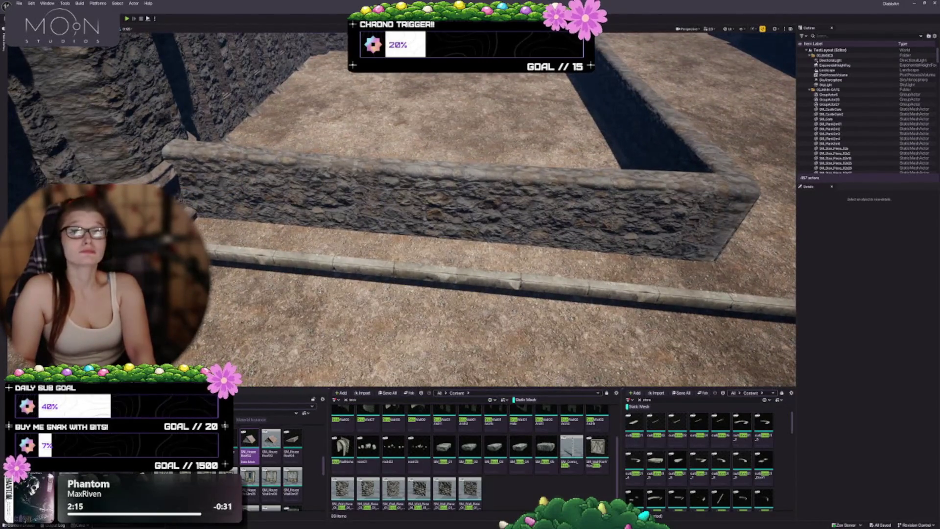
{"action": "left_click_drag", "start_coordinate": [426, 274], "coordinate": [421, 298]}
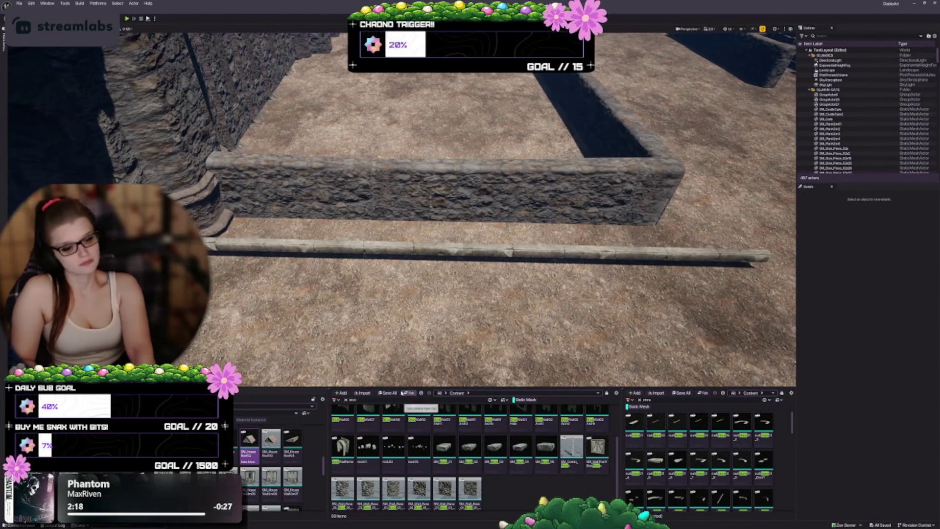
{"action": "left_click", "coordinate": [342, 489]}
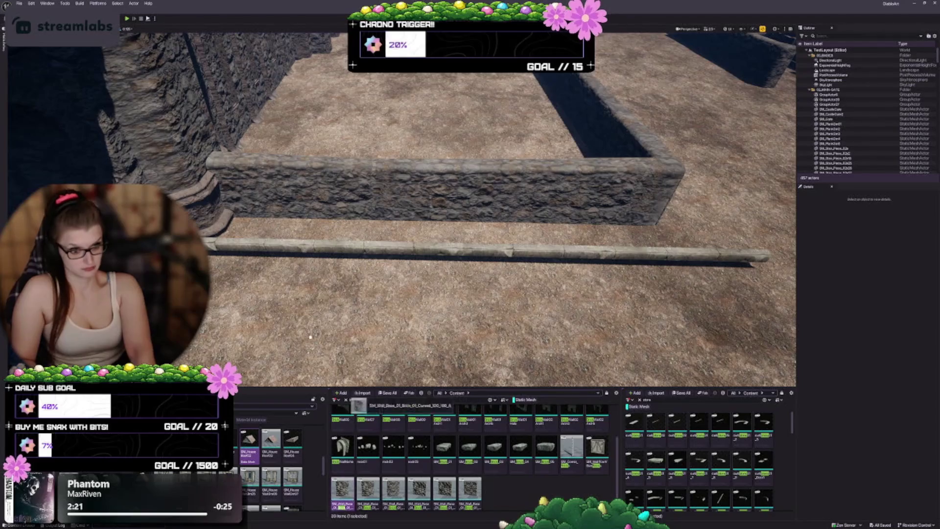
- Drag the curved SM_Wall_Base piece into the viewport beside the courtyard ledge
{"action": "left_click_drag", "start_coordinate": [343, 489], "coordinate": [348, 235]}
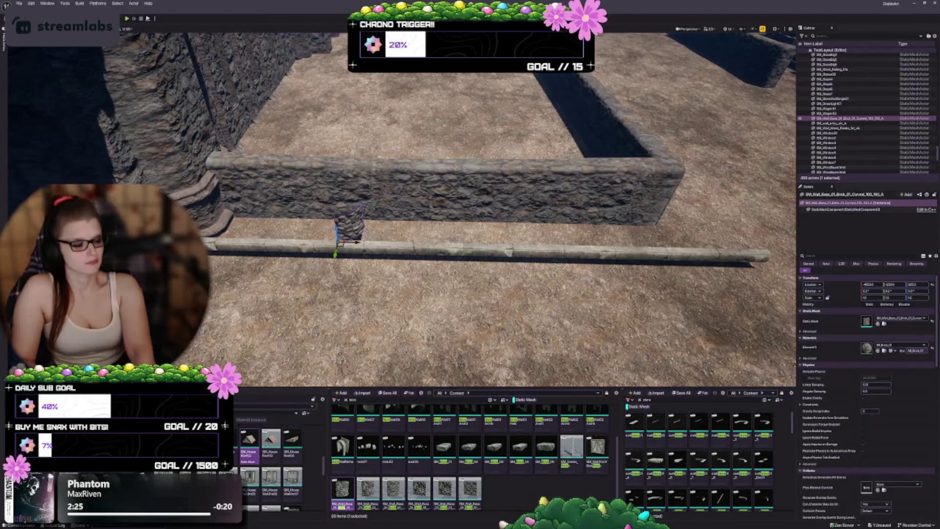
{"action": "mouse_move", "coordinate": [343, 489]}
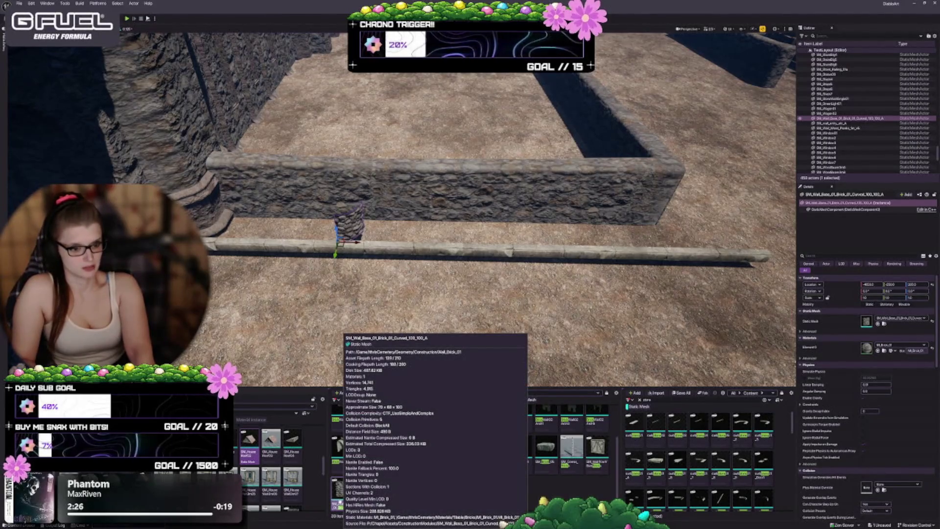
{"action": "scroll", "coordinate": [401, 210], "scroll_direction": "up", "scroll_amount": 3}
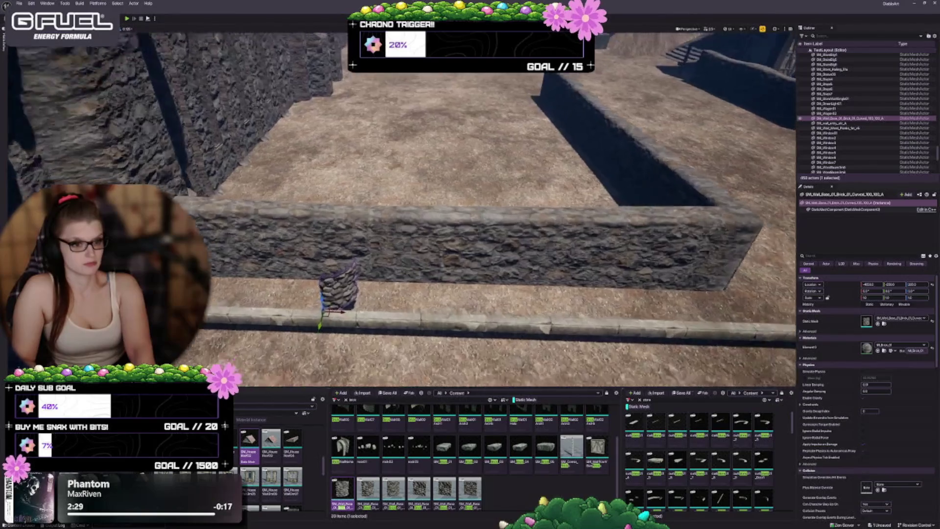
{"action": "scroll", "coordinate": [408, 292], "scroll_direction": "up", "scroll_amount": 5}
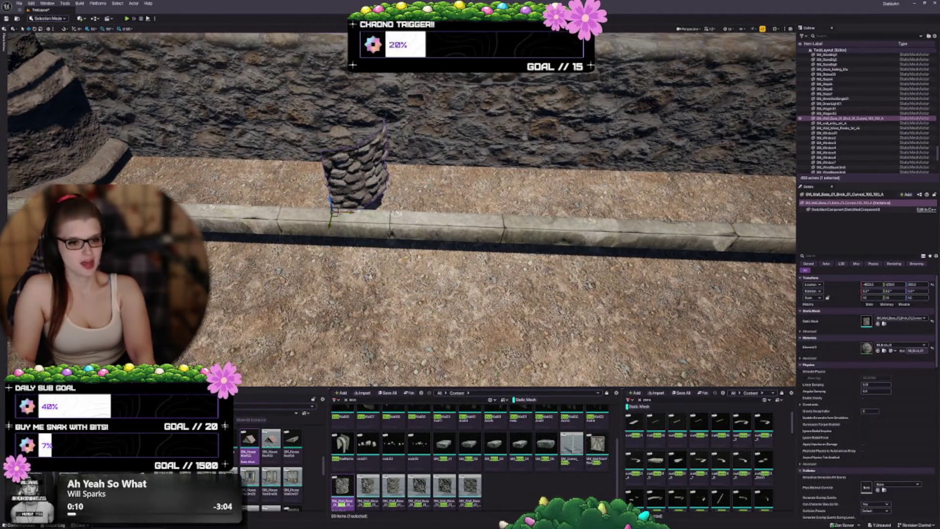
- Move the curved wall piece onto the ground and swap it to the larger curved wall
{"action": "left_click_drag", "start_coordinate": [336, 214], "coordinate": [303, 323]}
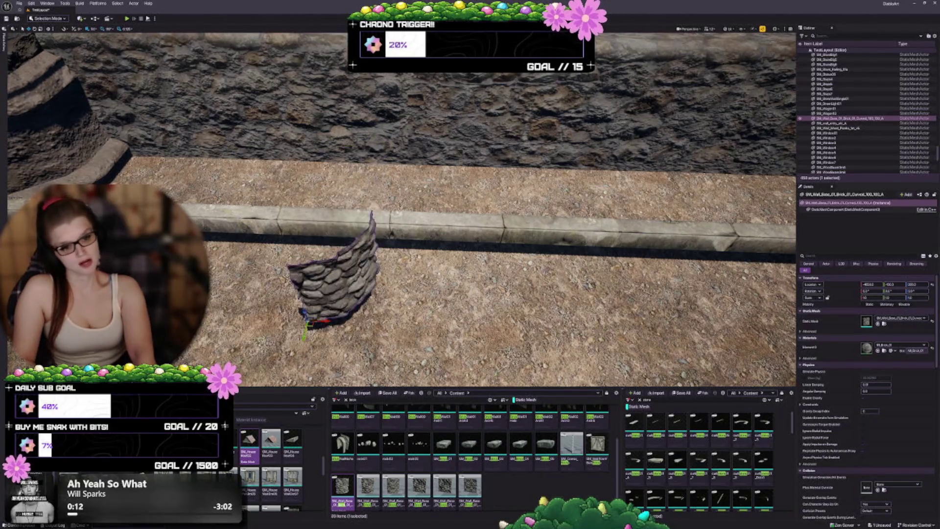
{"action": "left_click", "coordinate": [367, 486]}
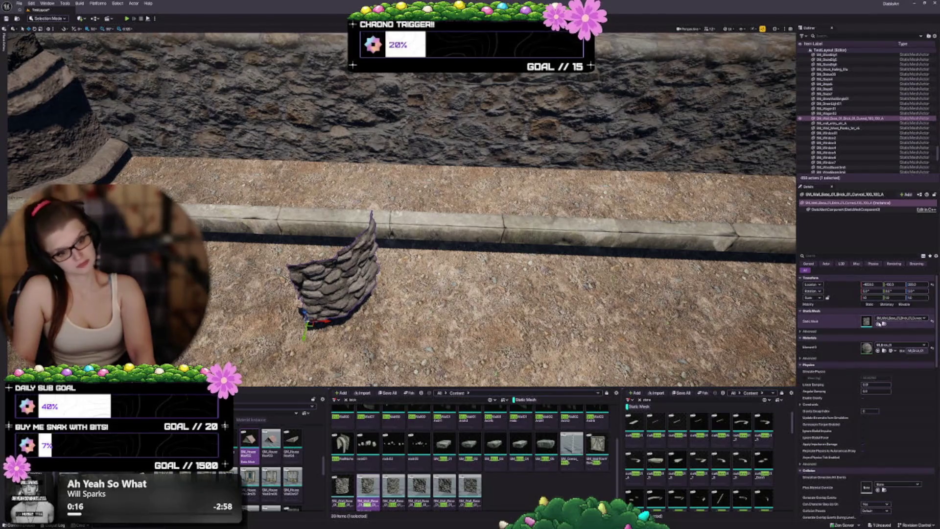
{"action": "left_click", "coordinate": [878, 323]}
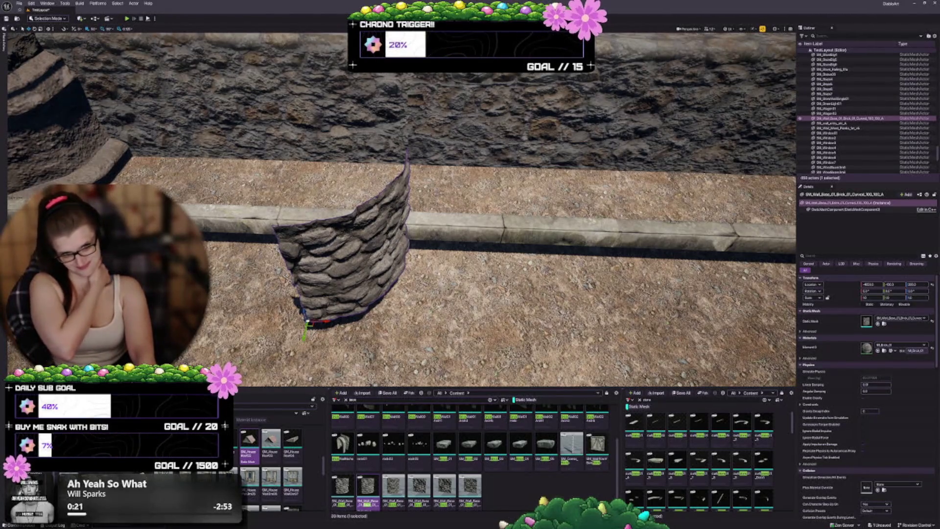
{"action": "key", "text": "Left"}
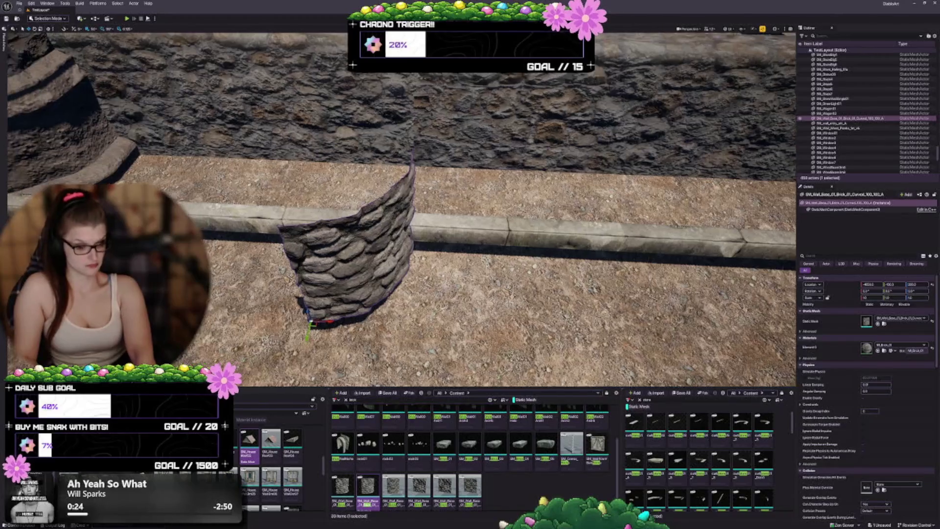
{"action": "key", "text": "w"}
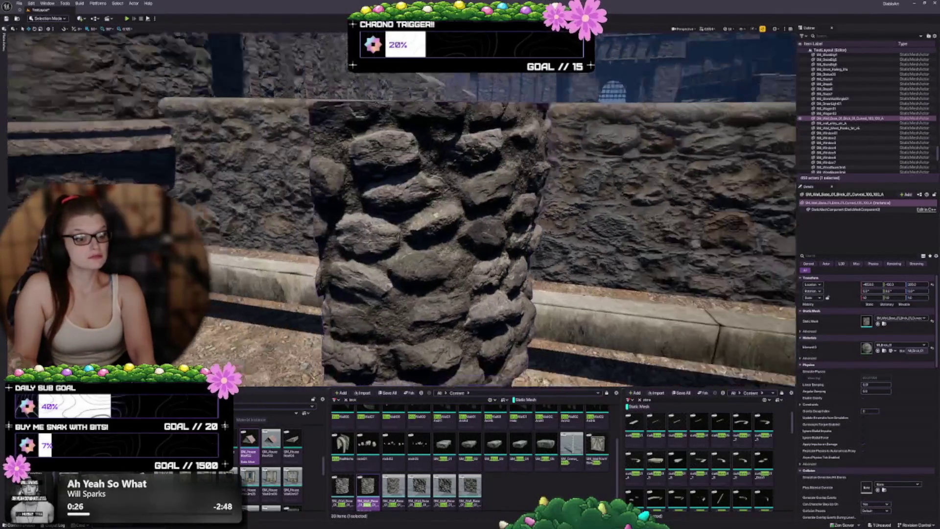
{"action": "key", "text": "d"}
- Swap the mesh to Curved_150_150_A and other Wall_Base variants until a flat panel appears
{"action": "mouse_move", "coordinate": [371, 487]}
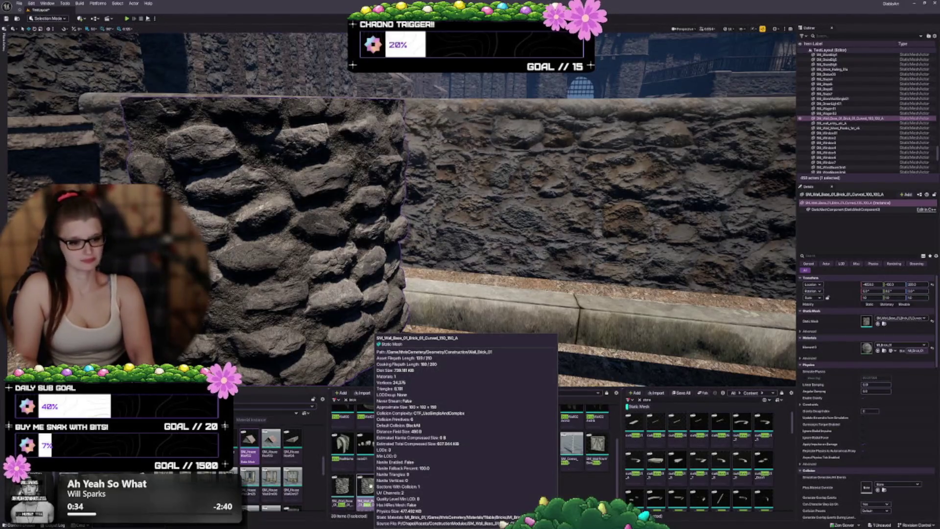
{"action": "left_click_drag", "start_coordinate": [402, 220], "coordinate": [323, 230]}
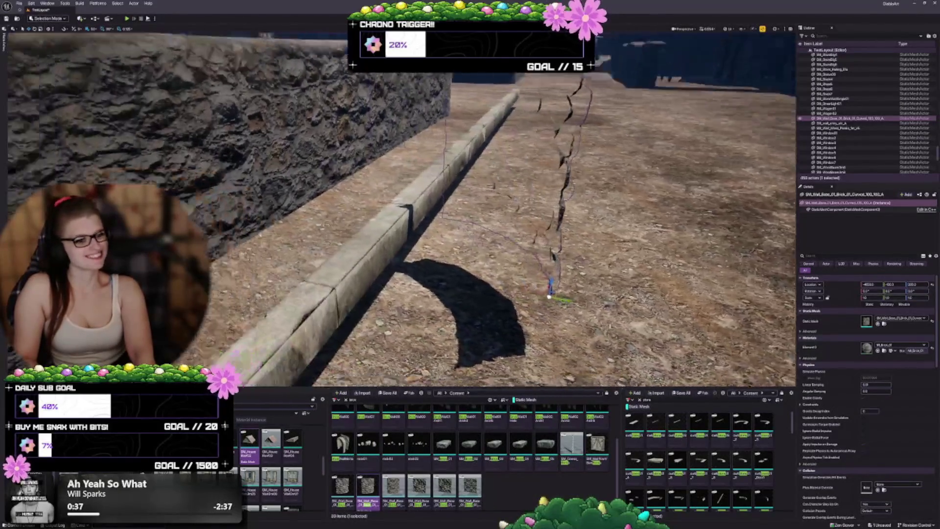
{"action": "key", "text": "f"}
{"action": "mouse_move", "coordinate": [470, 220]}
{"action": "left_mouse_down"}
{"action": "mouse_move", "coordinate": [421, 225]}
{"action": "mouse_move", "coordinate": [411, 245]}
{"action": "left_mouse_up"}
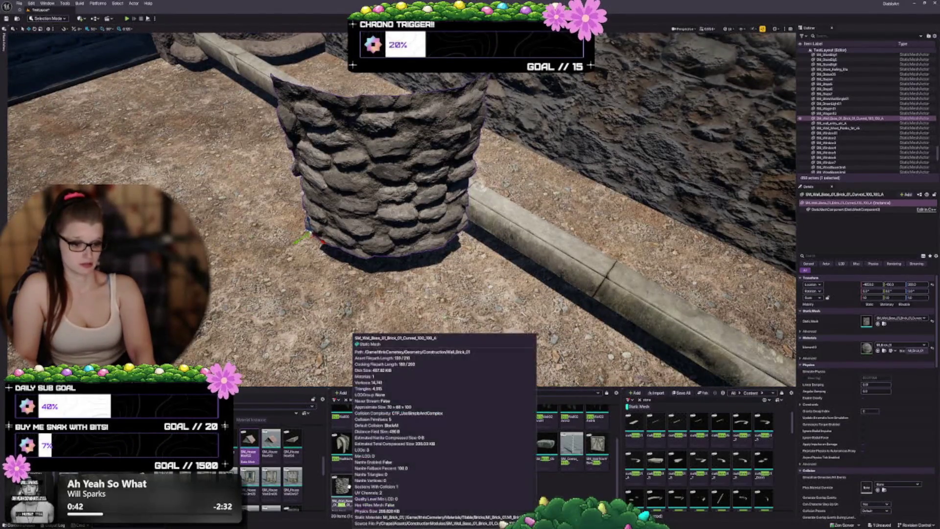
{"action": "left_click", "coordinate": [363, 482]}
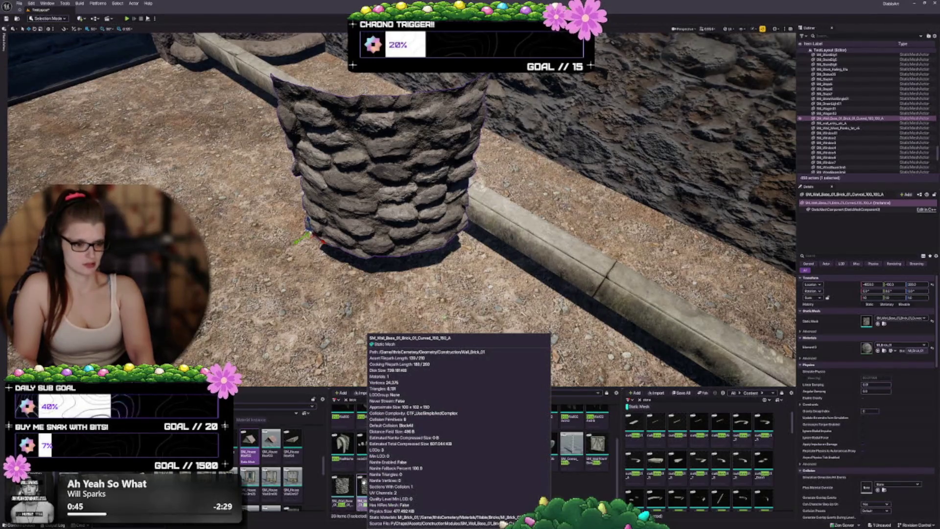
{"action": "left_click", "coordinate": [398, 482]}
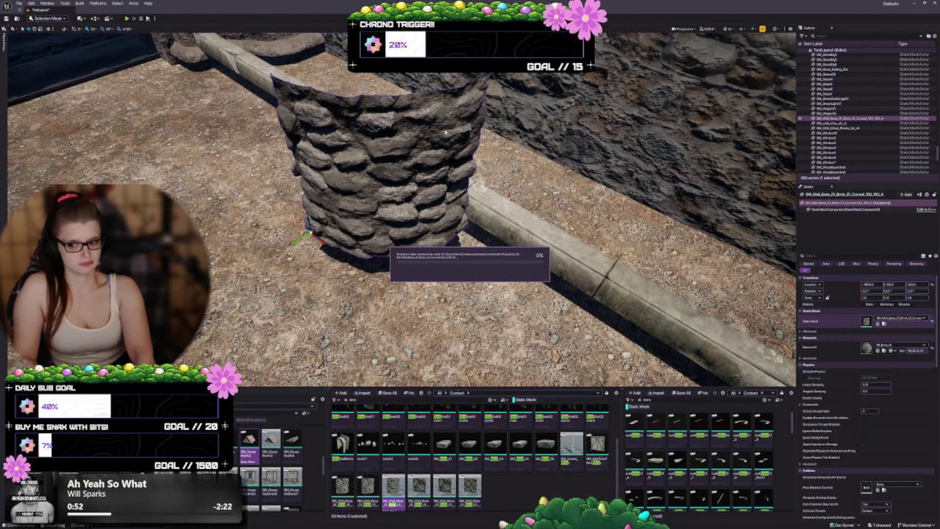
{"action": "left_click_drag", "start_coordinate": [445, 132], "coordinate": [394, 232]}
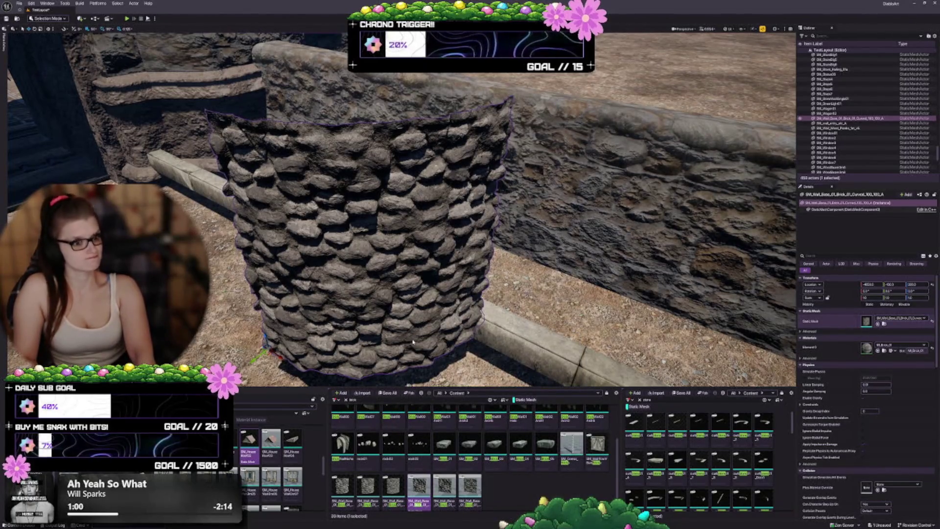
{"action": "key", "text": "f"}
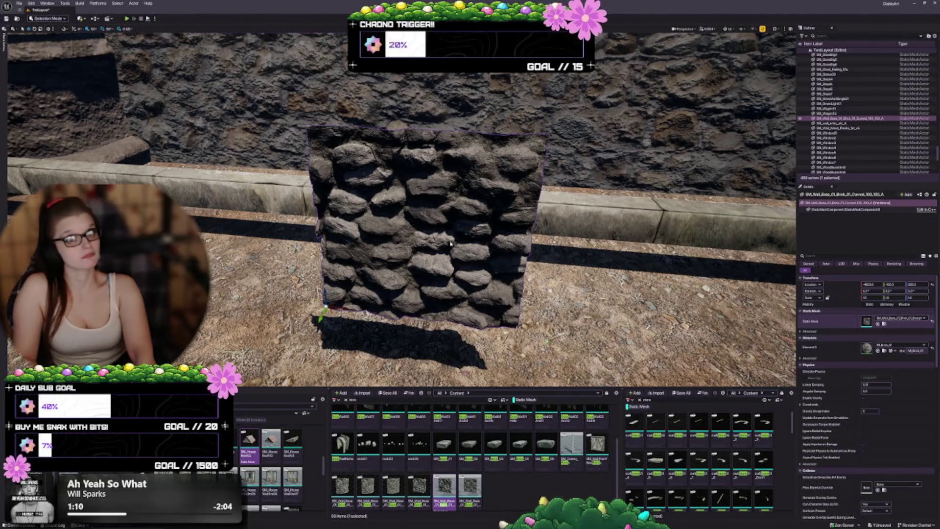
{"action": "scroll", "coordinate": [450, 243], "scroll_direction": "up", "scroll_amount": 3}
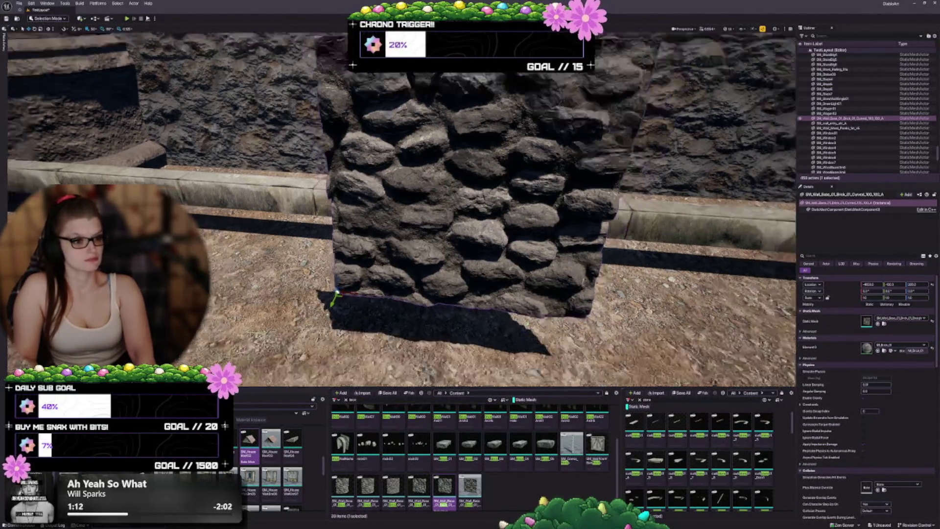
- Swap to a cobblestone wall variant and push it back against the stone wall
{"action": "scroll", "coordinate": [402, 209], "scroll_direction": "down", "scroll_amount": 3}
{"action": "left_click", "coordinate": [468, 487]}
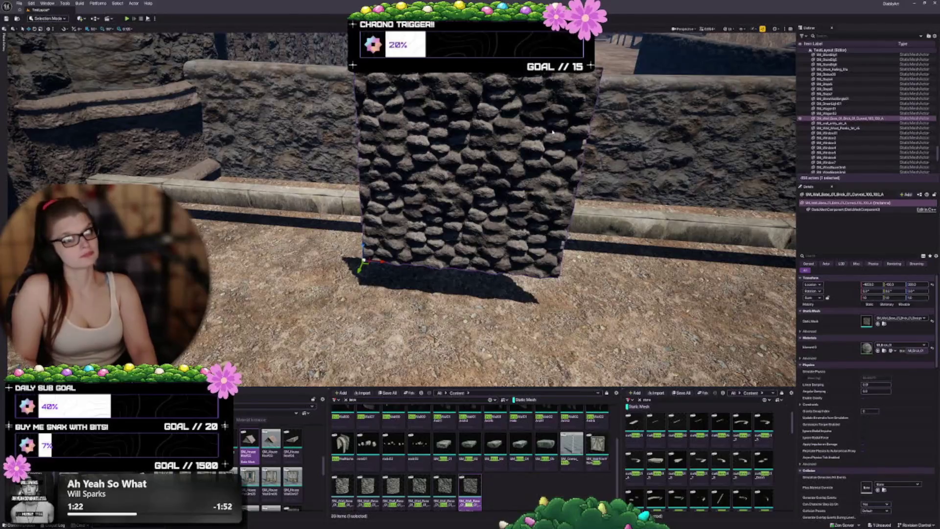
{"action": "mouse_move", "coordinate": [401, 206]}
{"action": "left_mouse_down"}
{"action": "mouse_move", "coordinate": [401, 264]}
{"action": "mouse_move", "coordinate": [411, 264]}
{"action": "left_mouse_up"}
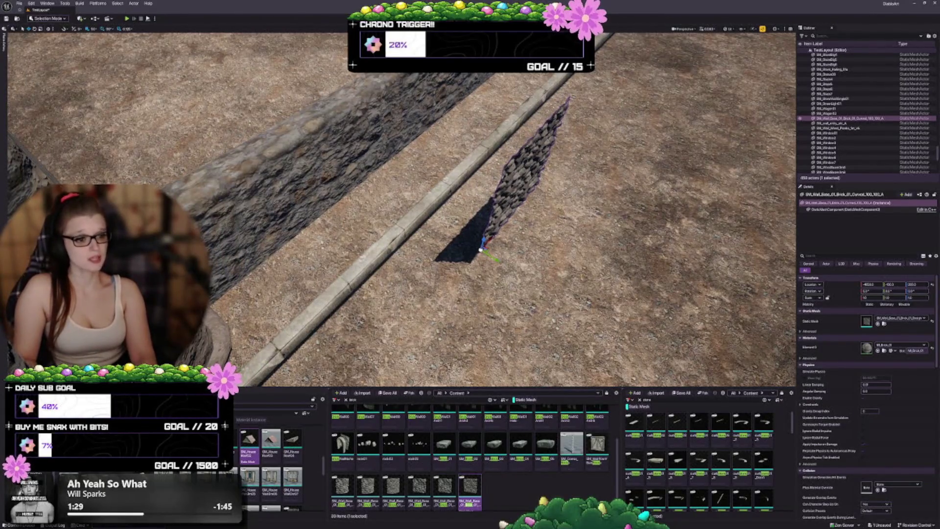
{"action": "left_click_drag", "start_coordinate": [483, 250], "coordinate": [372, 183]}
- Delete the trial cobblestone wall panel
{"action": "left_click_drag", "start_coordinate": [348, 217], "coordinate": [347, 186]}
{"action": "left_click_drag", "start_coordinate": [542, 141], "coordinate": [547, 188]}
{"action": "scroll", "coordinate": [866, 113], "scroll_direction": "down", "scroll_amount": 1}
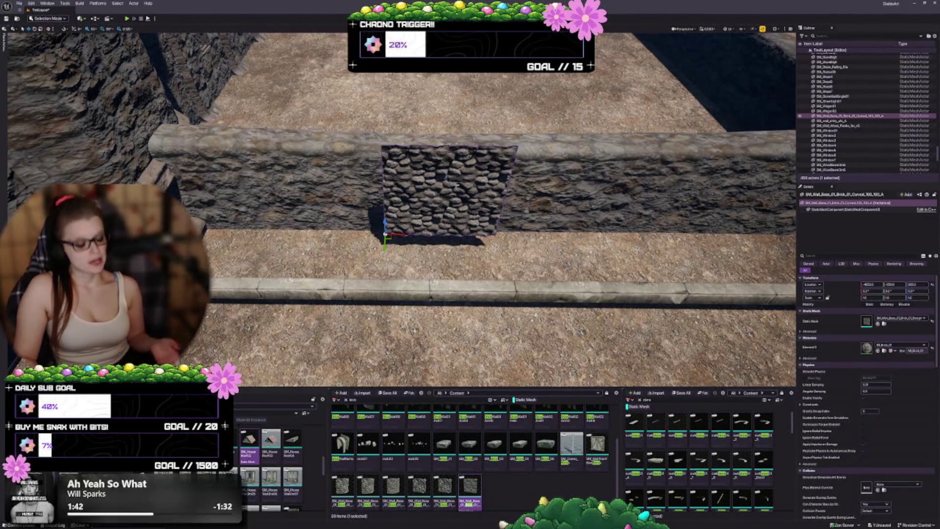
{"action": "key", "text": "Delete"}
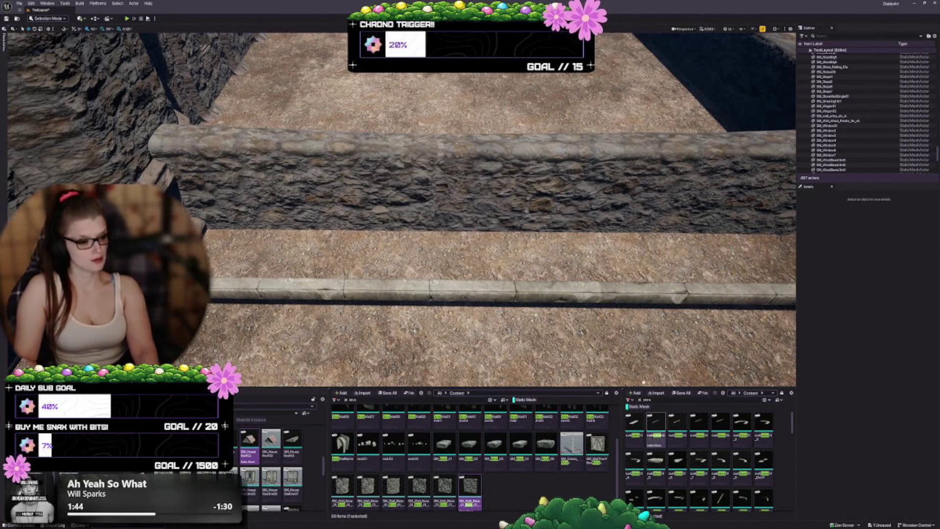
- Search the Content Browser for 'fence' and place a fence base piece by the wall
{"action": "scroll", "coordinate": [532, 495], "scroll_direction": "up", "scroll_amount": 2}
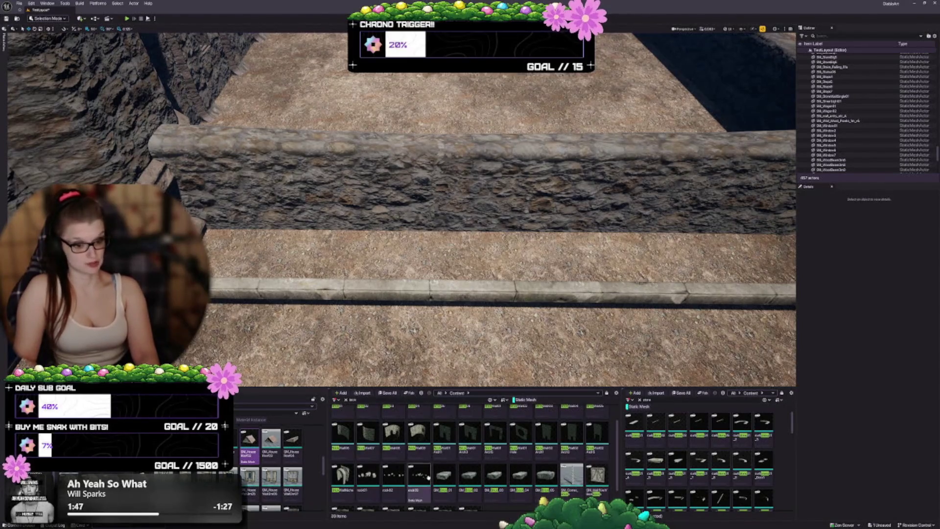
{"action": "scroll", "coordinate": [428, 476], "scroll_direction": "up", "scroll_amount": 2}
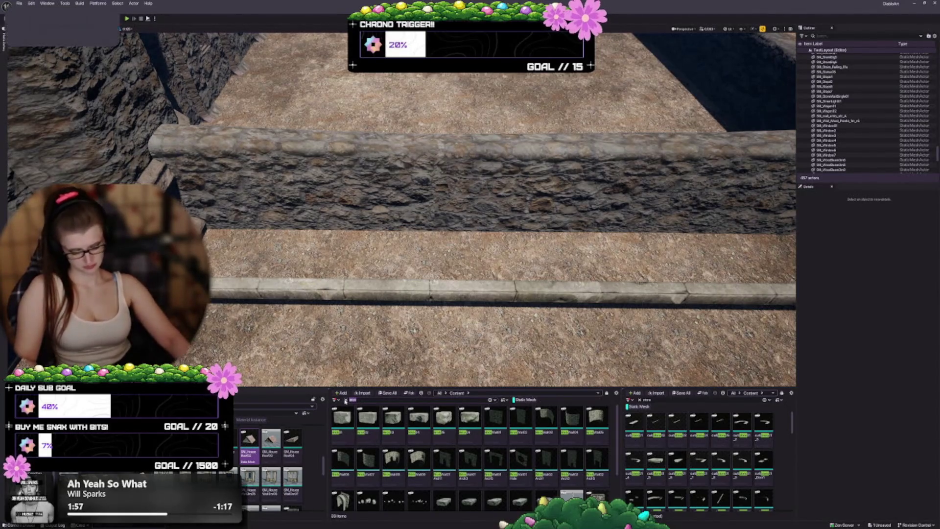
{"action": "type", "text": "fence"}
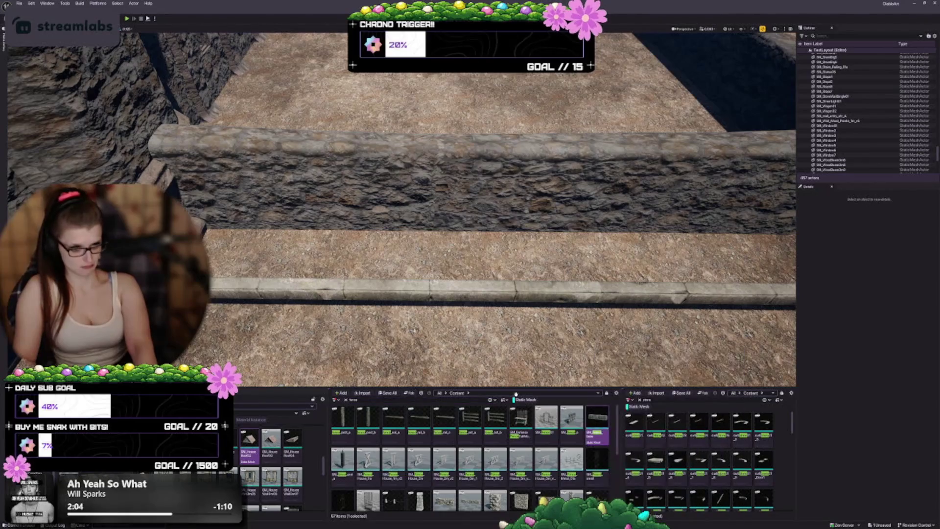
{"action": "left_click_drag", "start_coordinate": [337, 287], "coordinate": [329, 247]}
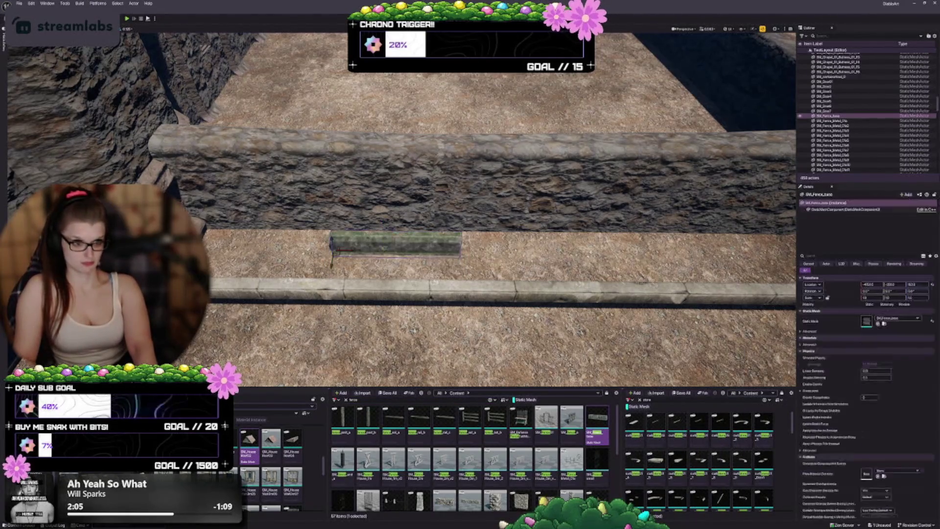
{"action": "scroll", "coordinate": [328, 247], "scroll_direction": "up", "scroll_amount": 1}
{"action": "key", "text": "f"}
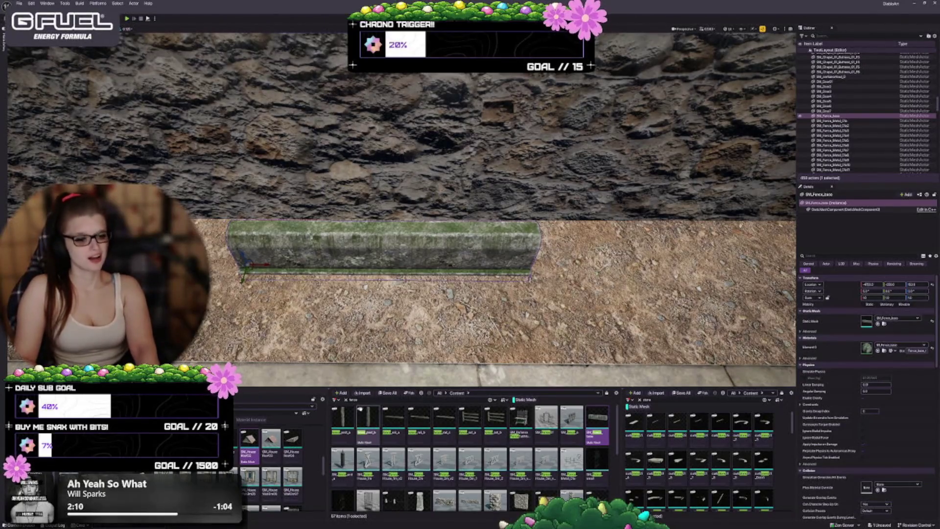
- Delete the trial fence base piece and pull the view back over the wall
{"action": "scroll", "coordinate": [359, 408], "scroll_direction": "down", "scroll_amount": 1}
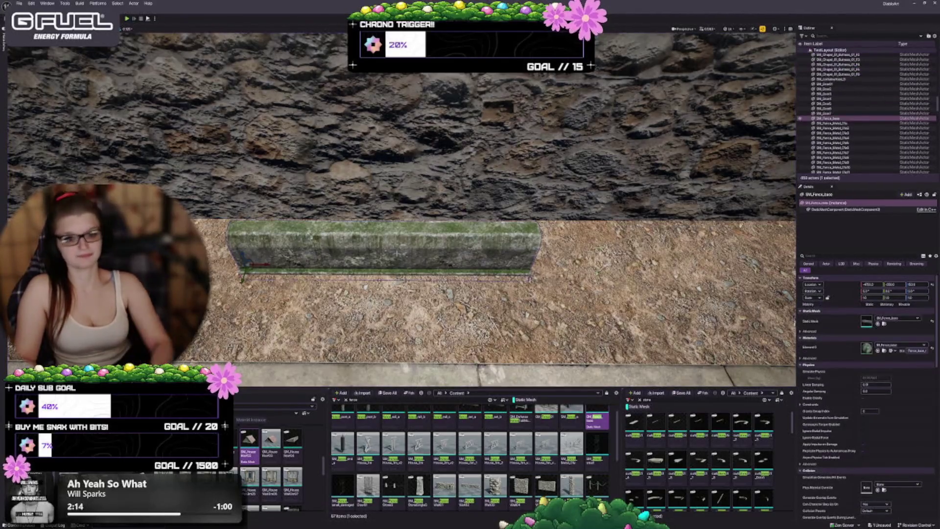
{"action": "key", "text": "Delete"}
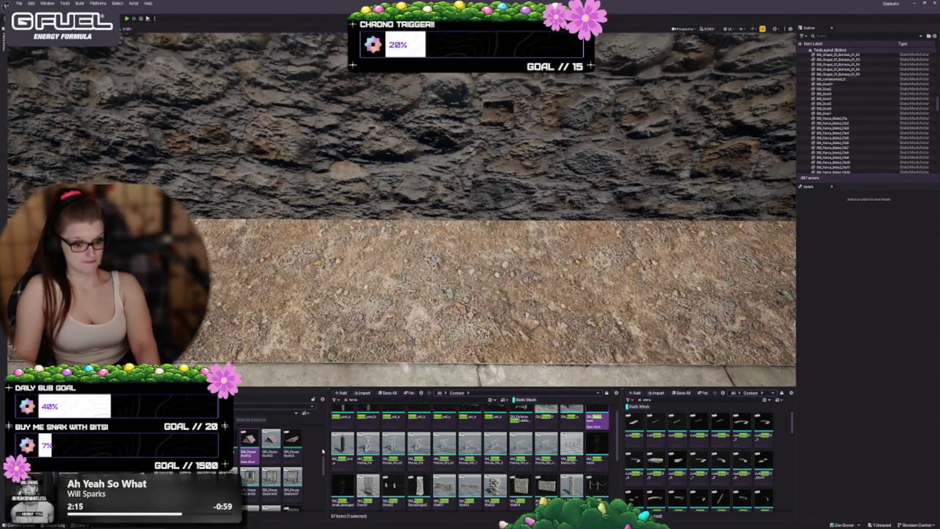
{"action": "left_click_drag", "start_coordinate": [469, 205], "coordinate": [470, 230]}
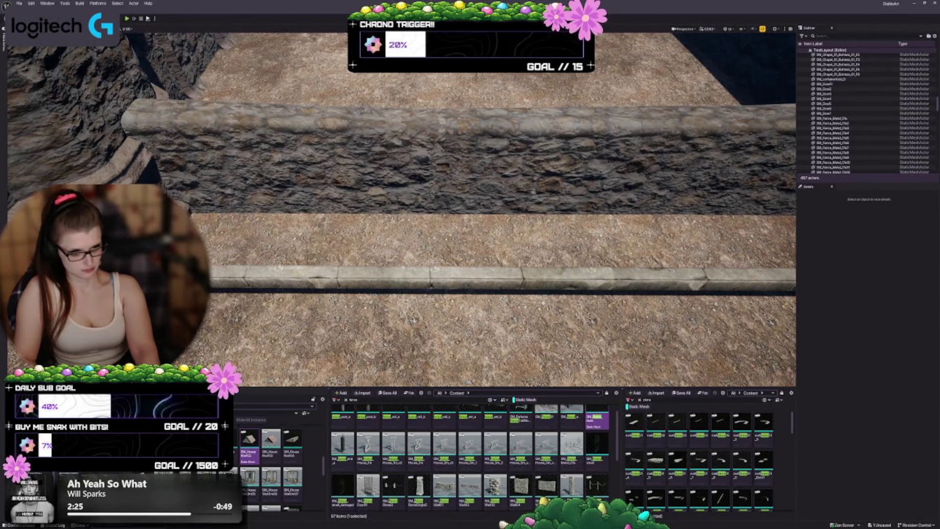
- Place a short stone fence wall on the curb in front of the big wall
{"action": "scroll", "coordinate": [427, 464], "scroll_direction": "down", "scroll_amount": 2}
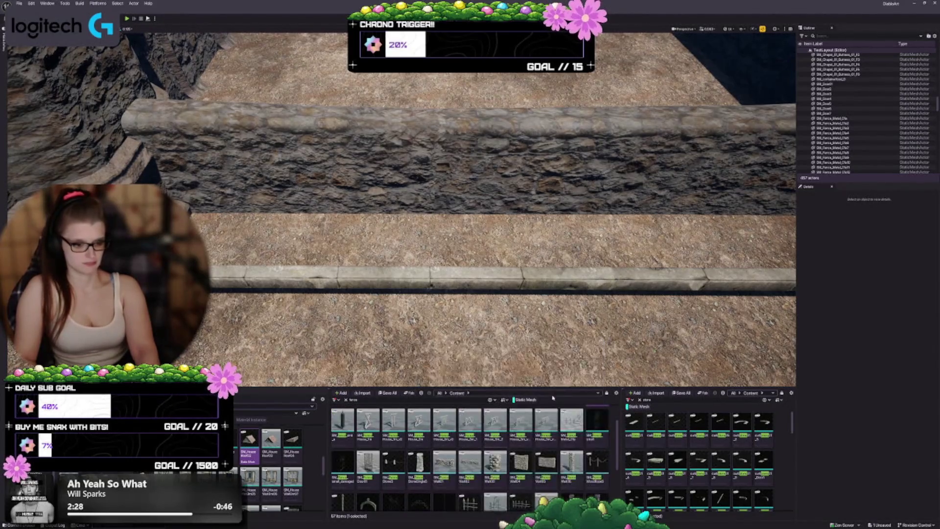
{"action": "scroll", "coordinate": [440, 445], "scroll_direction": "down", "scroll_amount": 2}
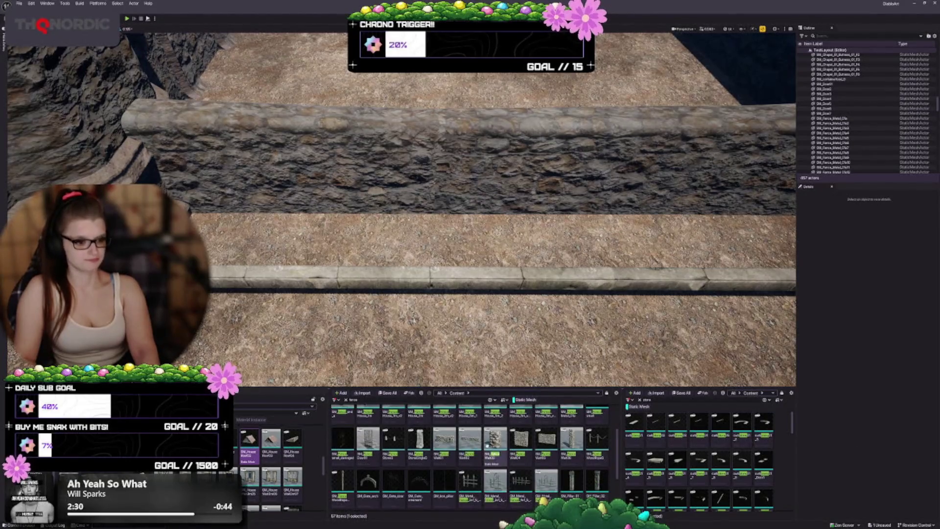
{"action": "mouse_move", "coordinate": [442, 431]}
{"action": "left_mouse_down"}
{"action": "mouse_move", "coordinate": [304, 232]}
{"action": "mouse_move", "coordinate": [284, 230]}
{"action": "left_mouse_up"}
{"action": "scroll", "coordinate": [284, 230], "scroll_direction": "up", "scroll_amount": 3}
{"action": "scroll", "coordinate": [402, 210], "scroll_direction": "up", "scroll_amount": 5}
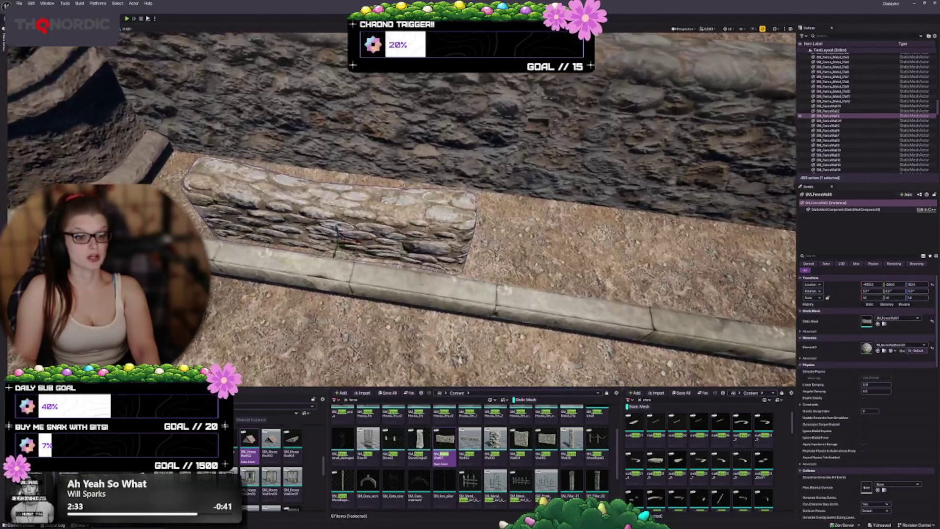
- Alt-drag a duplicate of the small wall right beside the original
{"action": "key", "text": "q"}
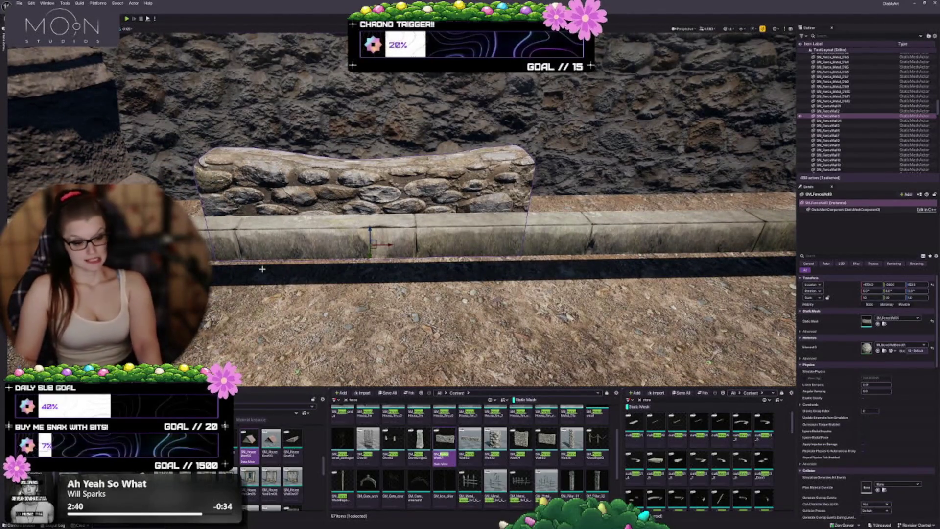
{"action": "key", "text": "e"}
{"action": "key", "text": "e"}
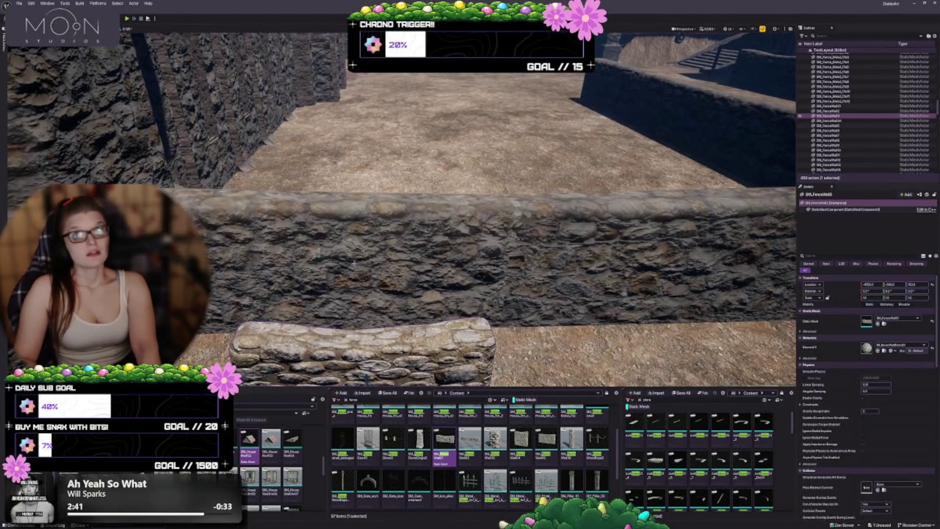
{"action": "key", "text": "q"}
{"action": "left_click_drag", "start_coordinate": [339, 301], "coordinate": [570, 310]}
{"action": "key", "text": "d"}
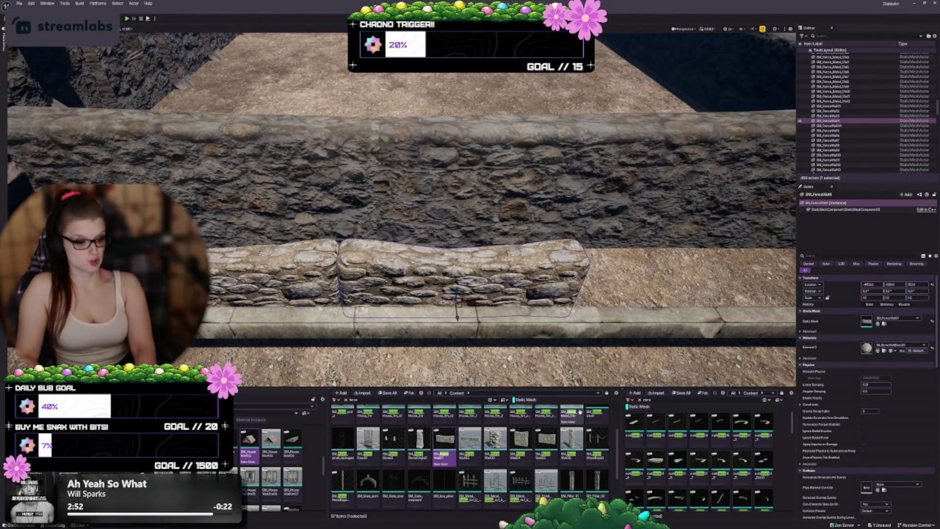
- Try swapping the copied wall's mesh to a longer stone wall, then a short stone pillar
{"action": "left_click", "coordinate": [466, 439]}
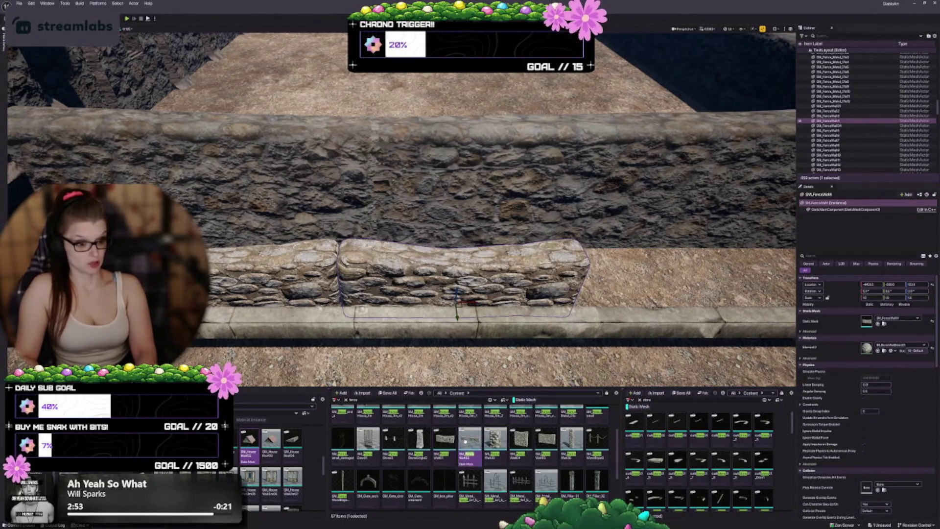
{"action": "left_click", "coordinate": [877, 323]}
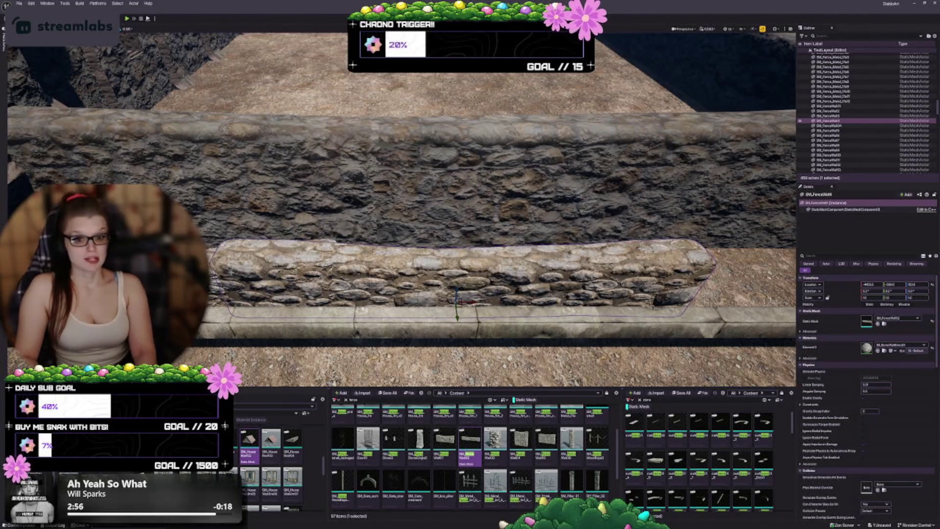
{"action": "left_click", "coordinate": [495, 438]}
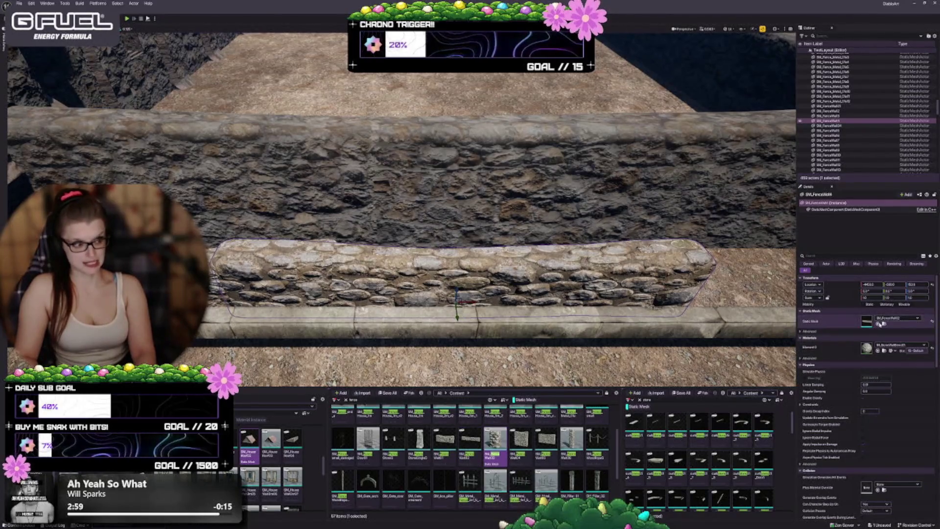
{"action": "left_click", "coordinate": [877, 324]}
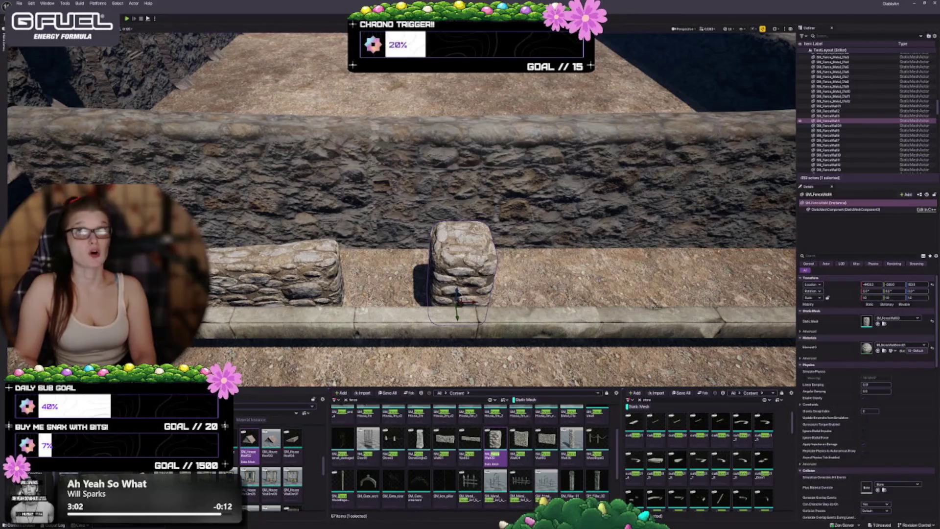
- Assign a large, then the wider cobblestone wall mesh, keep it and deselect
{"action": "left_click", "coordinate": [520, 438]}
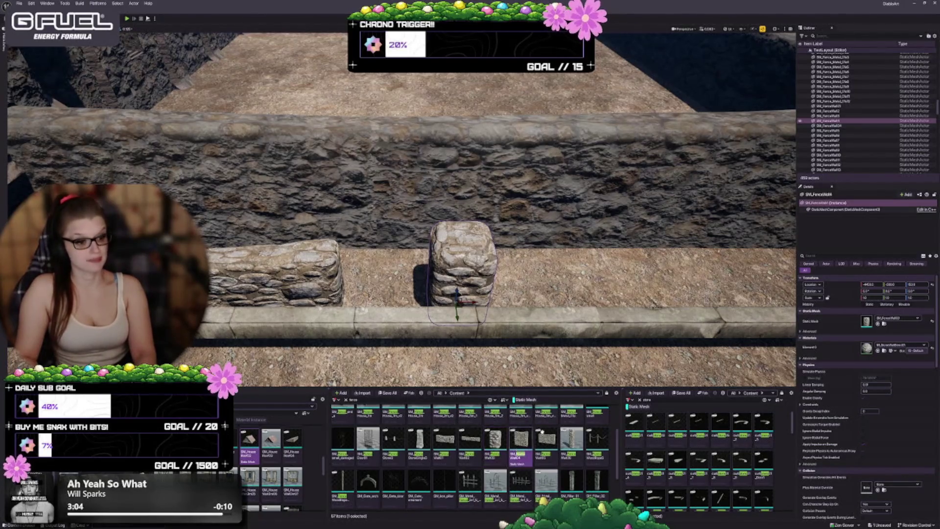
{"action": "left_click", "coordinate": [877, 324]}
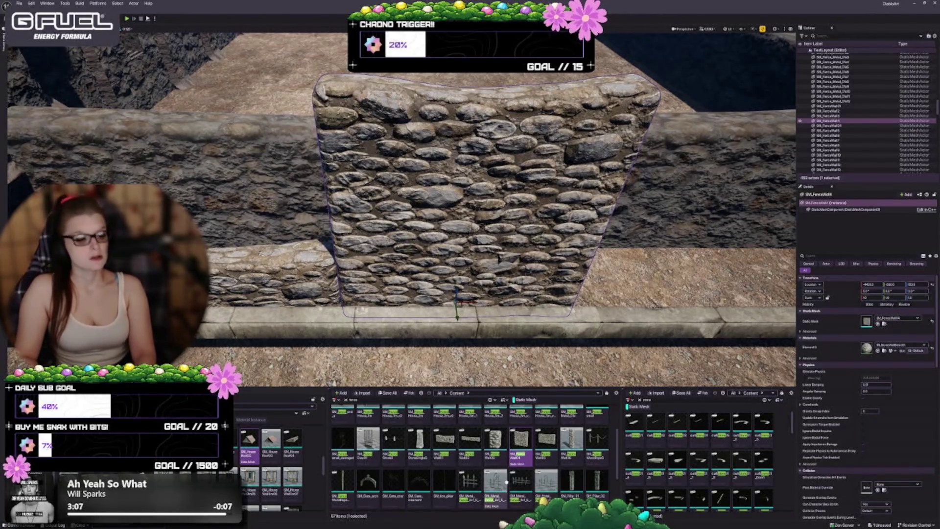
{"action": "left_click", "coordinate": [546, 438]}
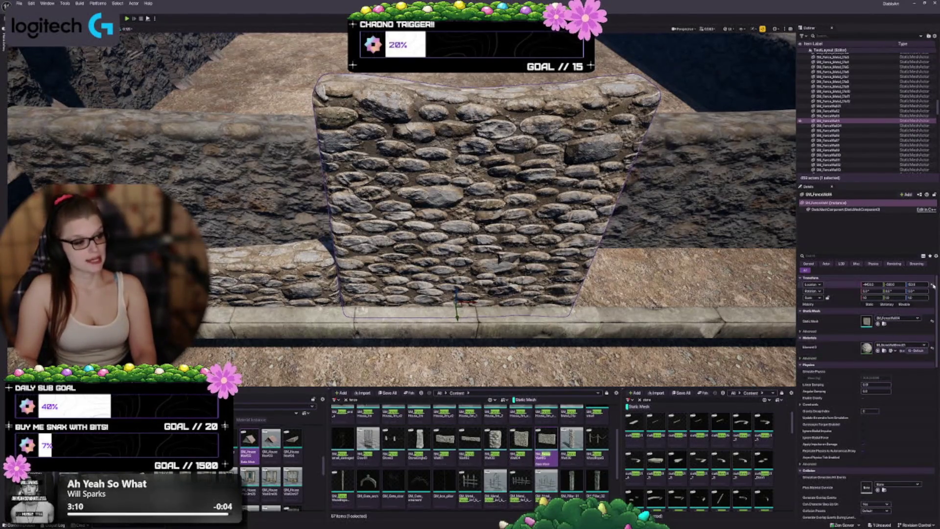
{"action": "left_click", "coordinate": [877, 323]}
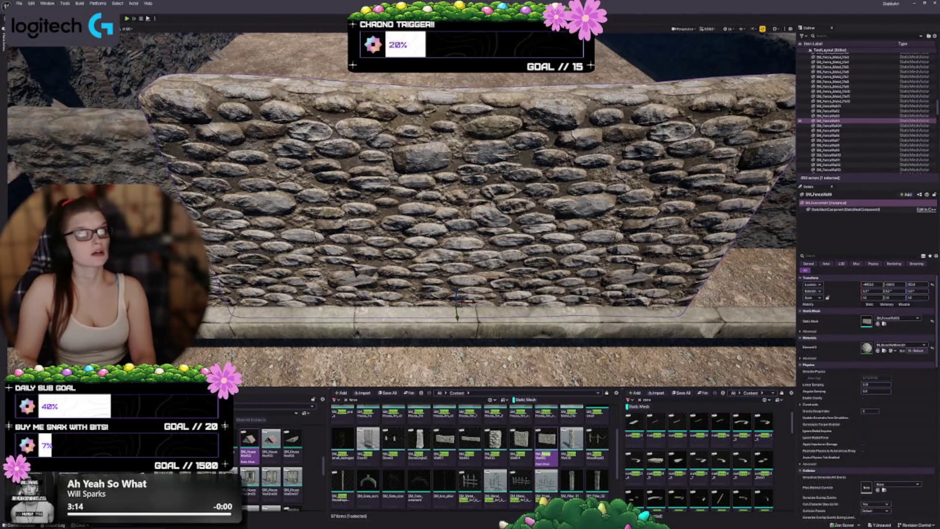
{"action": "scroll", "coordinate": [460, 447], "scroll_direction": "down", "scroll_amount": 1}
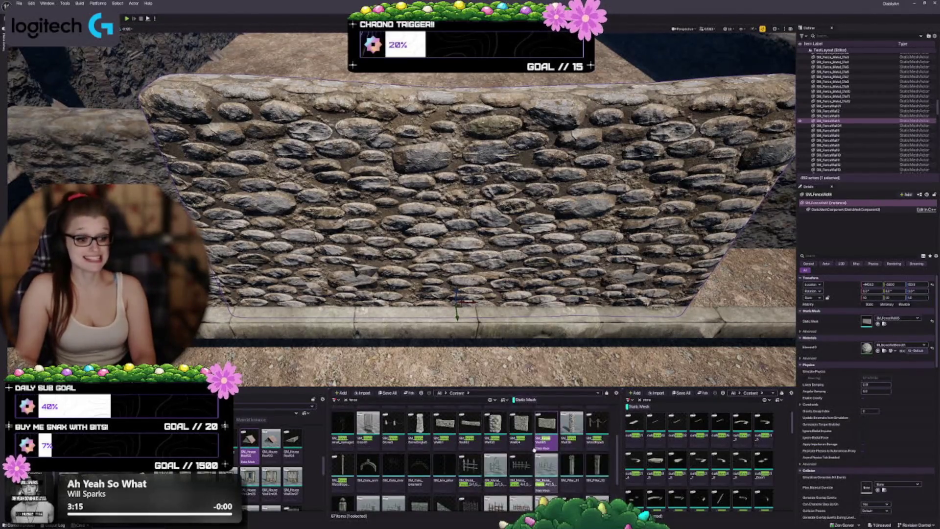
{"action": "scroll", "coordinate": [455, 455], "scroll_direction": "down", "scroll_amount": 1}
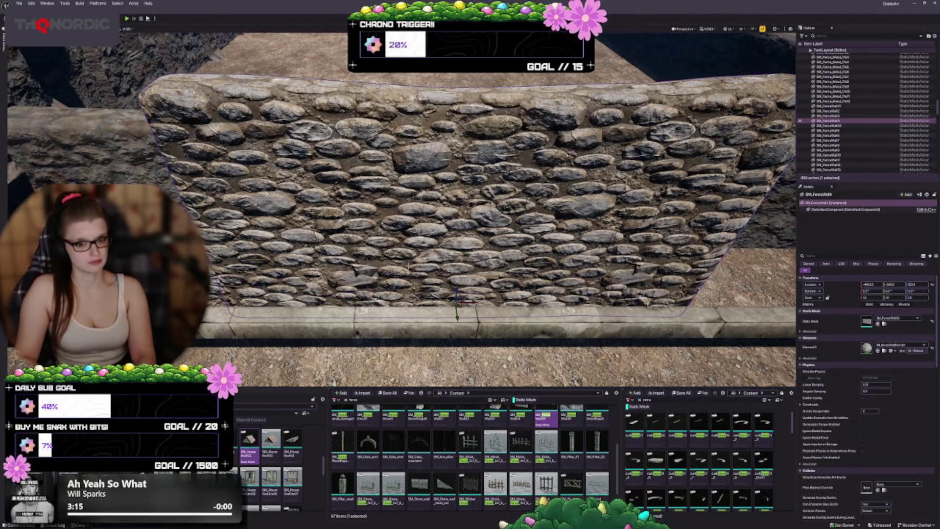
{"action": "key", "text": "Escape"}
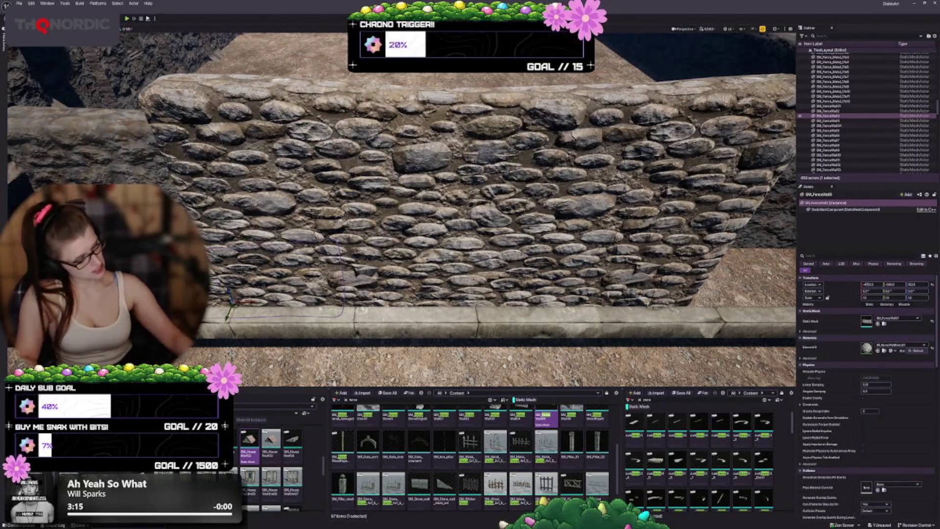
{"action": "scroll", "coordinate": [401, 206], "scroll_direction": "down", "scroll_amount": 10}
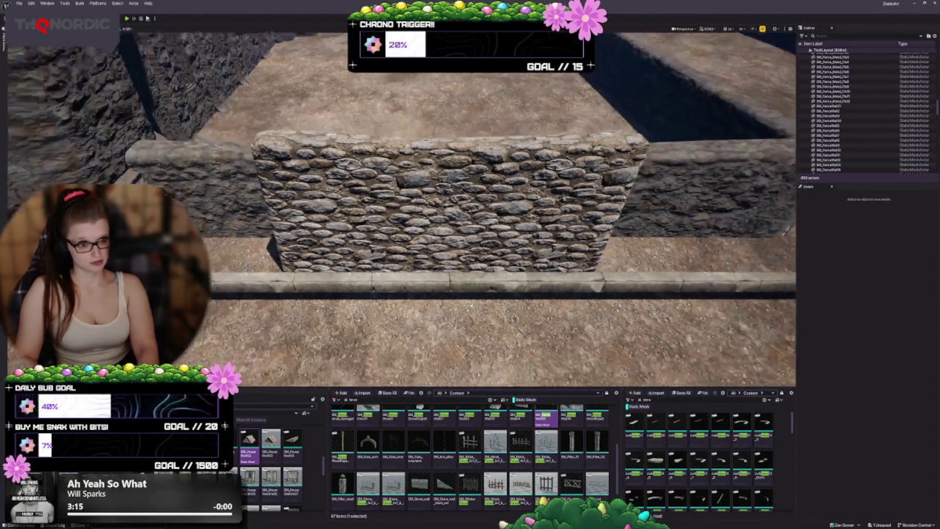
- Select the cobblestone wall next to the house's carved corner pillar
{"action": "scroll", "coordinate": [402, 205], "scroll_direction": "down", "scroll_amount": 5}
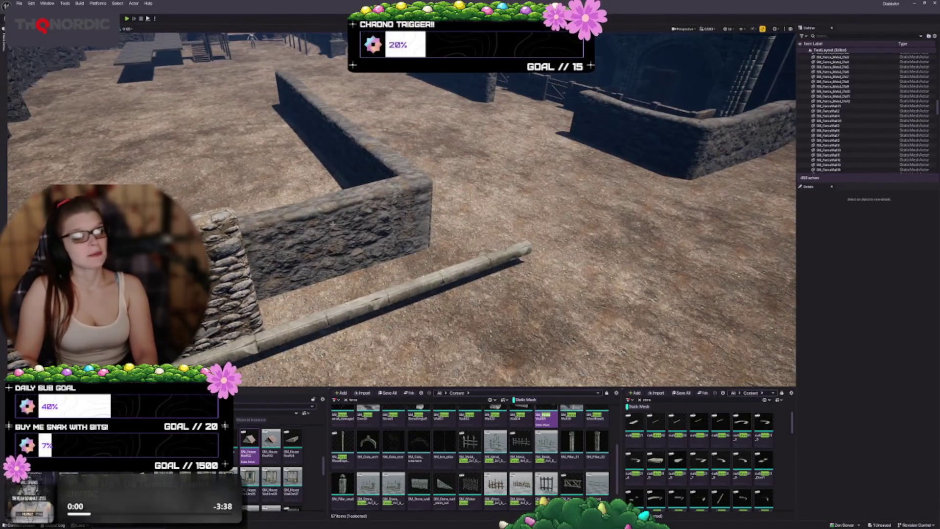
{"action": "scroll", "coordinate": [401, 206], "scroll_direction": "down", "scroll_amount": 10}
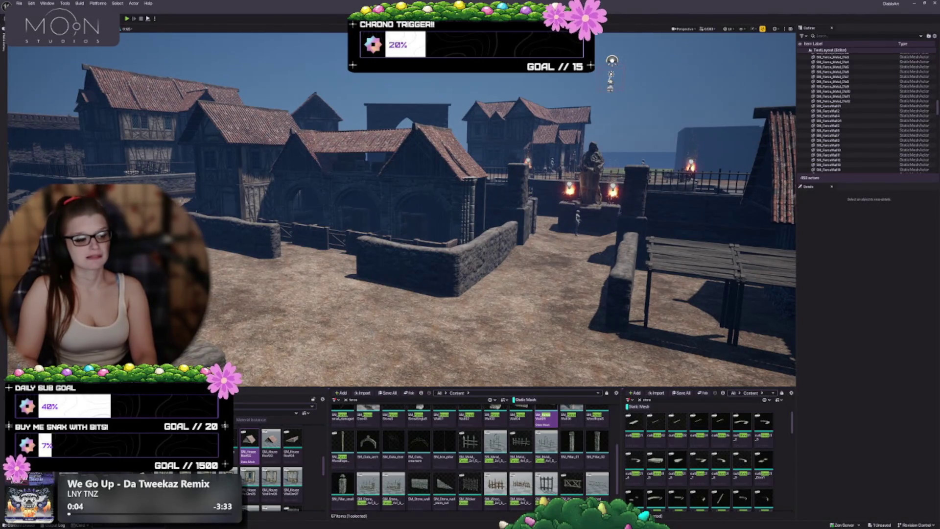
{"action": "scroll", "coordinate": [401, 206], "scroll_direction": "up", "scroll_amount": 10}
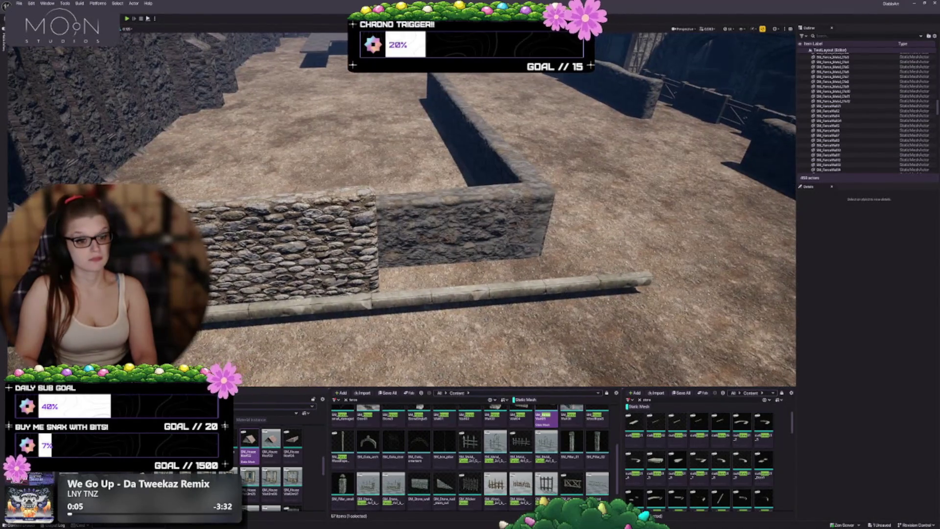
{"action": "left_click", "coordinate": [274, 235]}
{"action": "mouse_move", "coordinate": [401, 206]}
{"action": "left_mouse_down"}
{"action": "mouse_move", "coordinate": [333, 205]}
{"action": "mouse_move", "coordinate": [342, 244]}
{"action": "mouse_move", "coordinate": [333, 296]}
{"action": "mouse_move", "coordinate": [337, 255]}
{"action": "mouse_move", "coordinate": [338, 267]}
{"action": "left_mouse_up"}
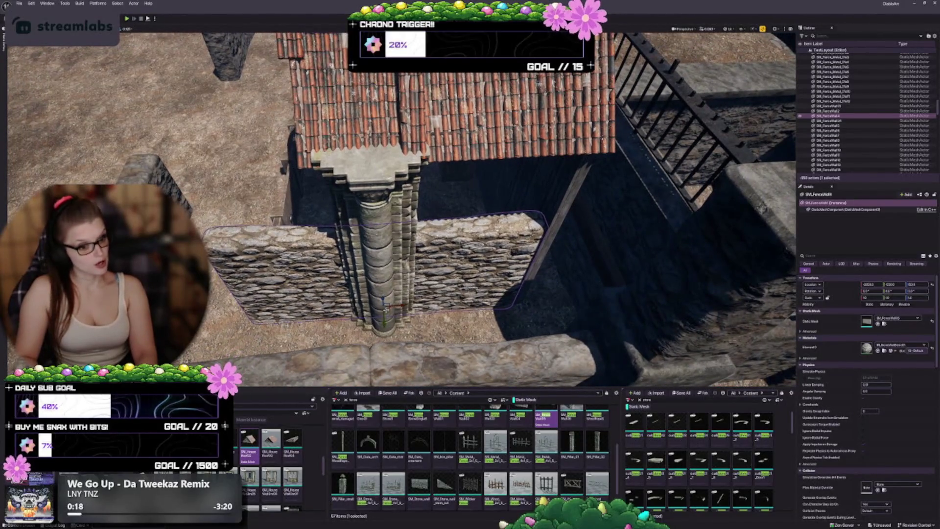
- Slide the cobblestone wall along its length and select the dark wall block beside it
{"action": "mouse_move", "coordinate": [388, 311]}
{"action": "left_mouse_down"}
{"action": "mouse_move", "coordinate": [519, 313]}
{"action": "mouse_move", "coordinate": [558, 306]}
{"action": "mouse_move", "coordinate": [558, 286]}
{"action": "left_mouse_up"}
{"action": "left_click_drag", "start_coordinate": [464, 289], "coordinate": [431, 288]}
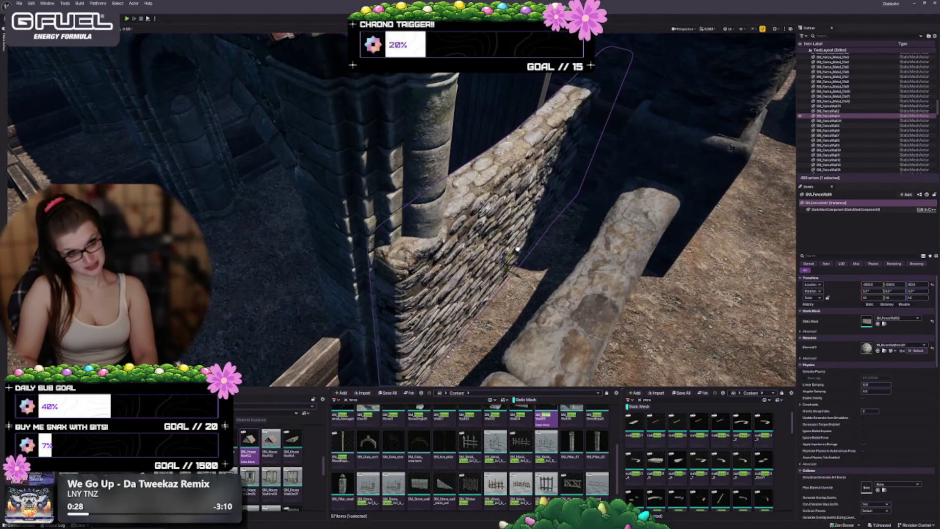
{"action": "mouse_move", "coordinate": [509, 266]}
{"action": "left_mouse_down"}
{"action": "mouse_move", "coordinate": [558, 293]}
{"action": "mouse_move", "coordinate": [580, 286]}
{"action": "left_mouse_up"}
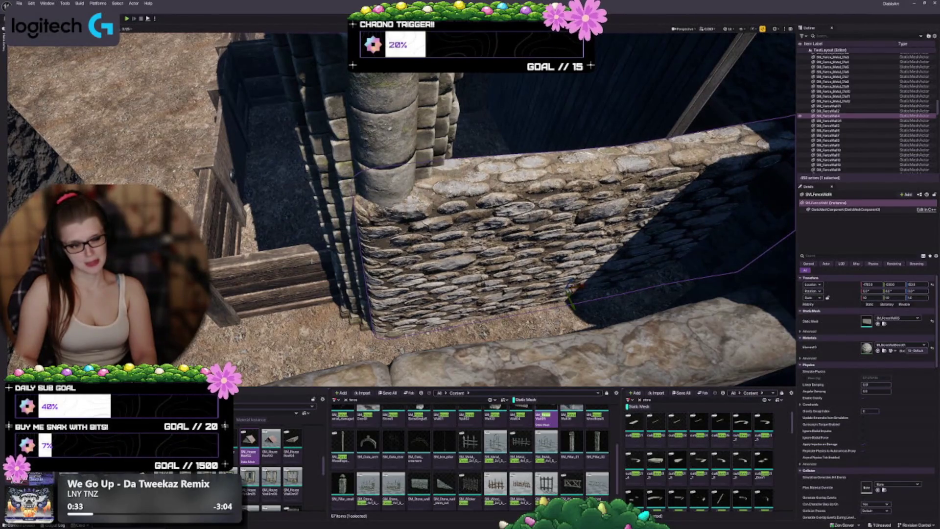
{"action": "left_click_drag", "start_coordinate": [469, 244], "coordinate": [421, 252]}
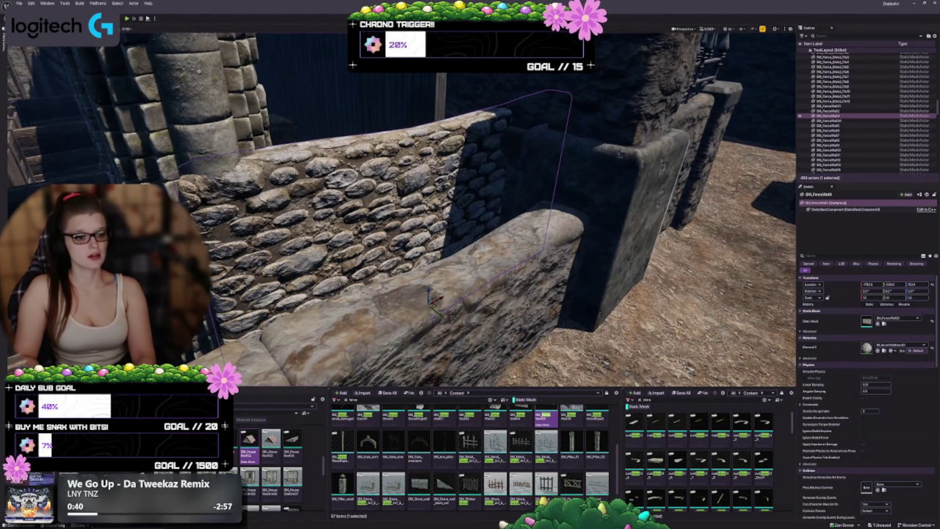
{"action": "left_click", "coordinate": [582, 255]}
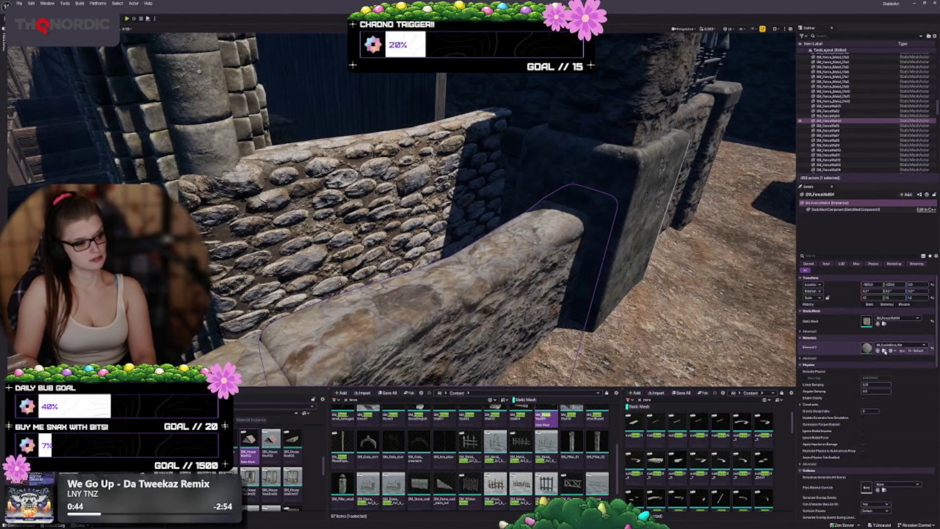
- Add the FenceWall05 section by the pillar, shorten it along X and align it with neighbours
{"action": "left_click_drag", "start_coordinate": [545, 417], "coordinate": [431, 298]}
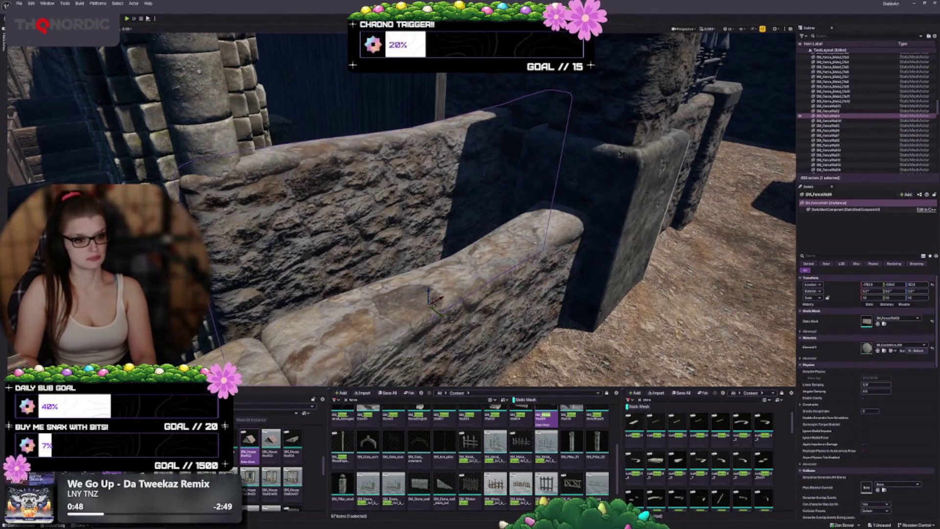
{"action": "scroll", "coordinate": [402, 210], "scroll_direction": "down", "scroll_amount": 6}
{"action": "scroll", "coordinate": [401, 211], "scroll_direction": "down", "scroll_amount": 2}
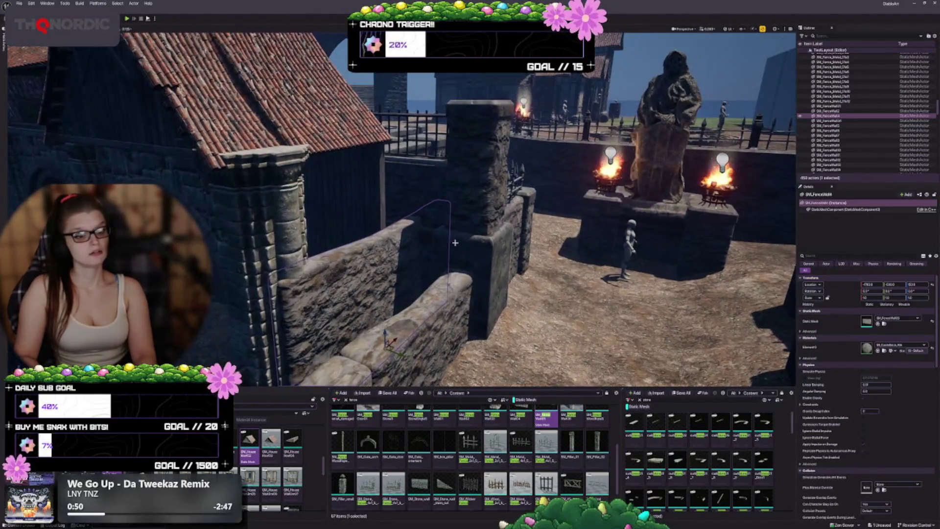
{"action": "scroll", "coordinate": [401, 211], "scroll_direction": "up", "scroll_amount": 3}
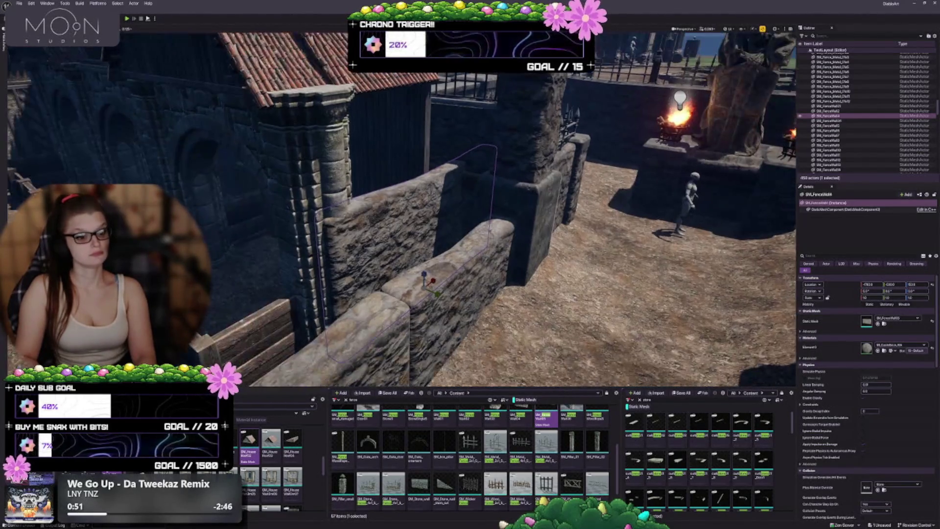
{"action": "scroll", "coordinate": [401, 210], "scroll_direction": "down", "scroll_amount": 2}
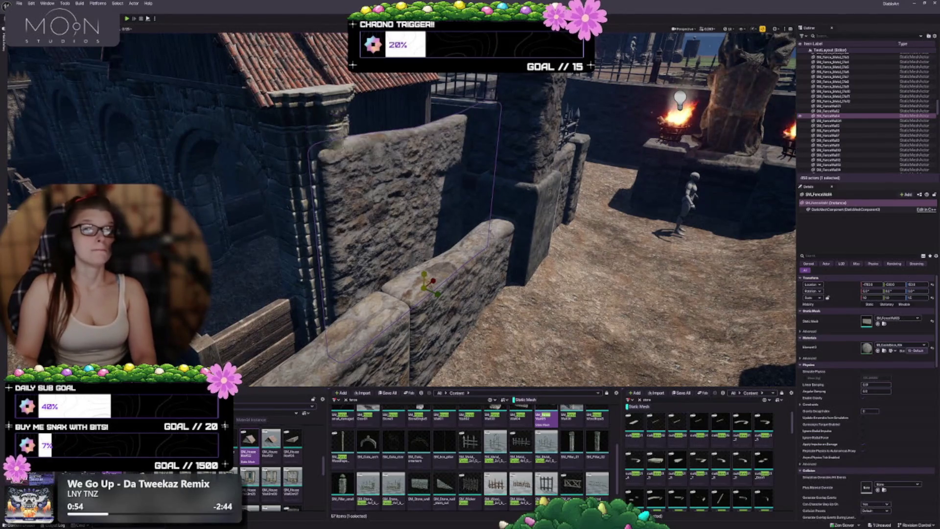
{"action": "mouse_move", "coordinate": [401, 211]}
{"action": "left_mouse_down"}
{"action": "mouse_move", "coordinate": [293, 200]}
{"action": "mouse_move", "coordinate": [509, 210]}
{"action": "mouse_move", "coordinate": [378, 299]}
{"action": "mouse_move", "coordinate": [370, 280]}
{"action": "mouse_move", "coordinate": [319, 278]}
{"action": "left_mouse_up"}
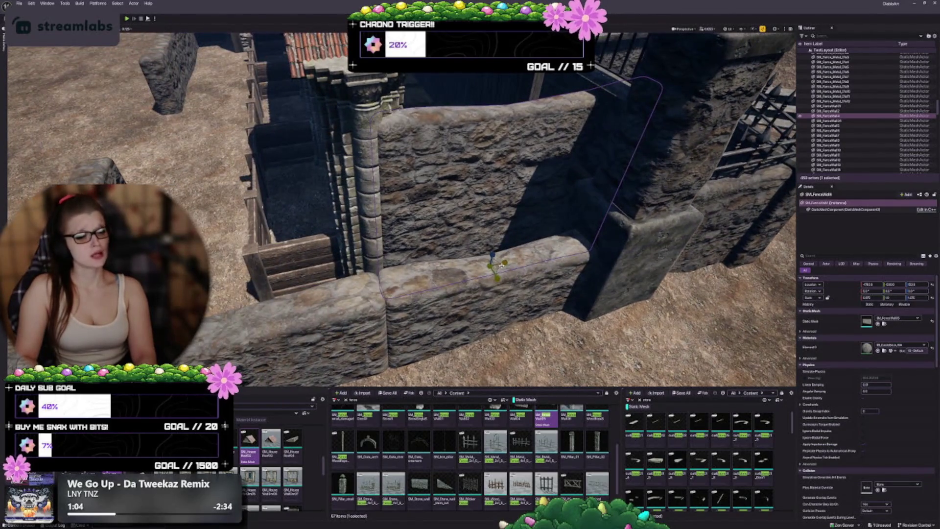
{"action": "left_click_drag", "start_coordinate": [504, 263], "coordinate": [504, 263]}
{"action": "left_click_drag", "start_coordinate": [503, 263], "coordinate": [419, 270]}
{"action": "key", "text": "Escape"}
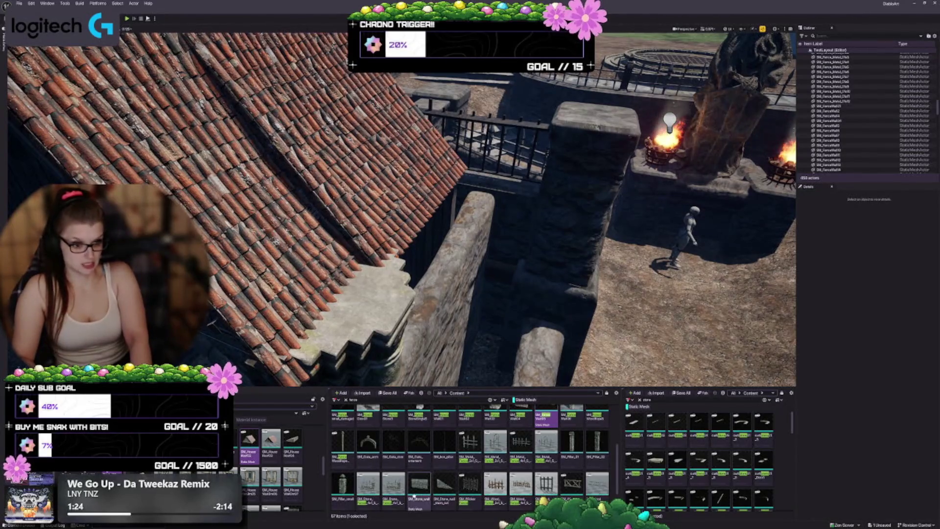
- Fly the camera from the roof down to ground level facing the low stone wall, then select SM_Pillar_01
{"action": "scroll", "coordinate": [387, 493], "scroll_direction": "up", "scroll_amount": 1}
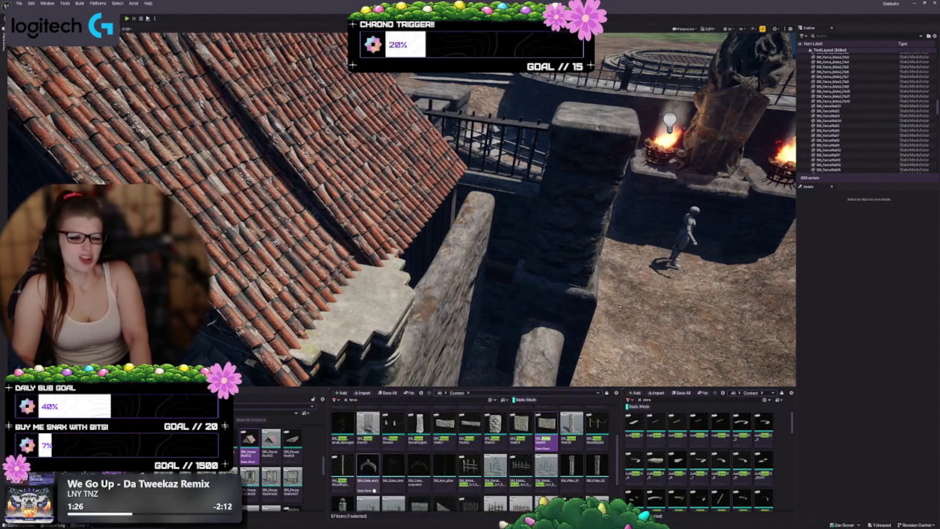
{"action": "mouse_move", "coordinate": [431, 462]}
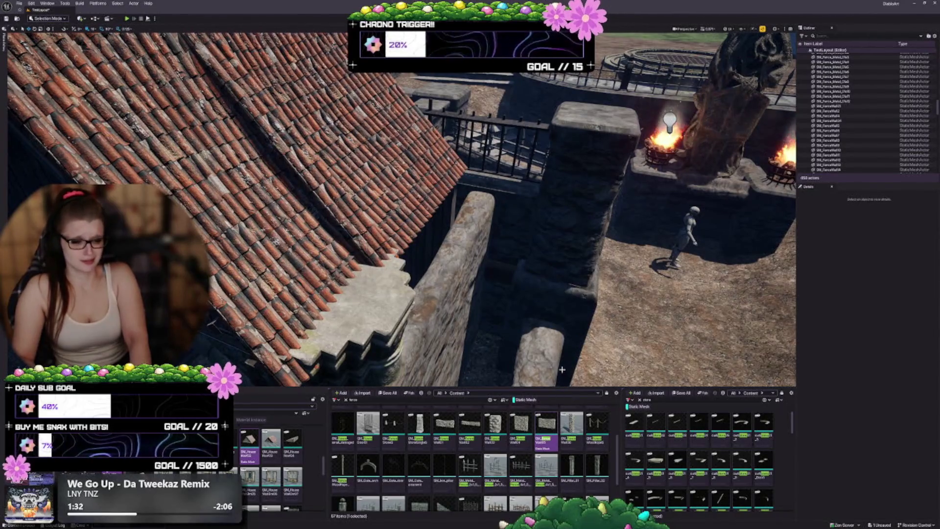
{"action": "scroll", "coordinate": [518, 477], "scroll_direction": "down", "scroll_amount": 2}
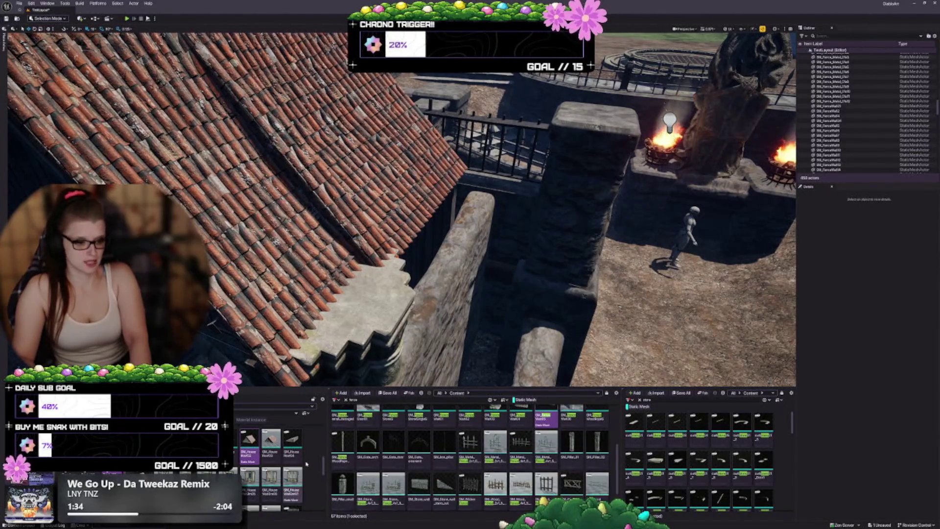
{"action": "mouse_move", "coordinate": [401, 331]}
{"action": "left_mouse_down"}
{"action": "mouse_move", "coordinate": [382, 309]}
{"action": "mouse_move", "coordinate": [391, 318]}
{"action": "mouse_move", "coordinate": [471, 314]}
{"action": "left_mouse_up"}
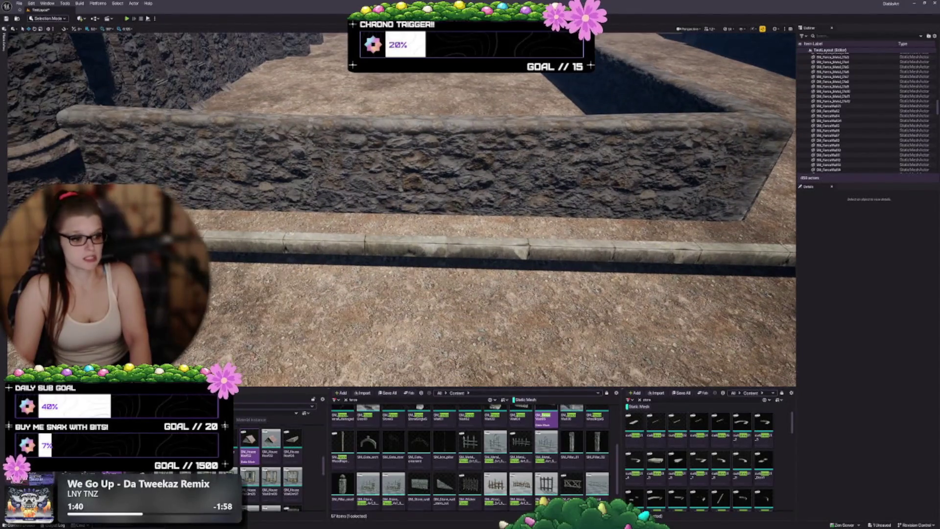
{"action": "left_click", "coordinate": [571, 443]}
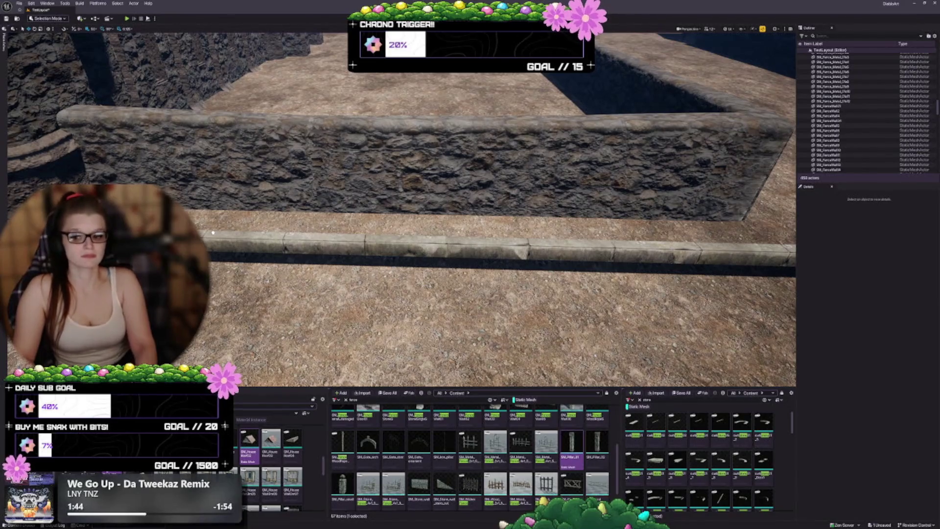
{"action": "left_click_drag", "start_coordinate": [571, 443], "coordinate": [295, 287]}
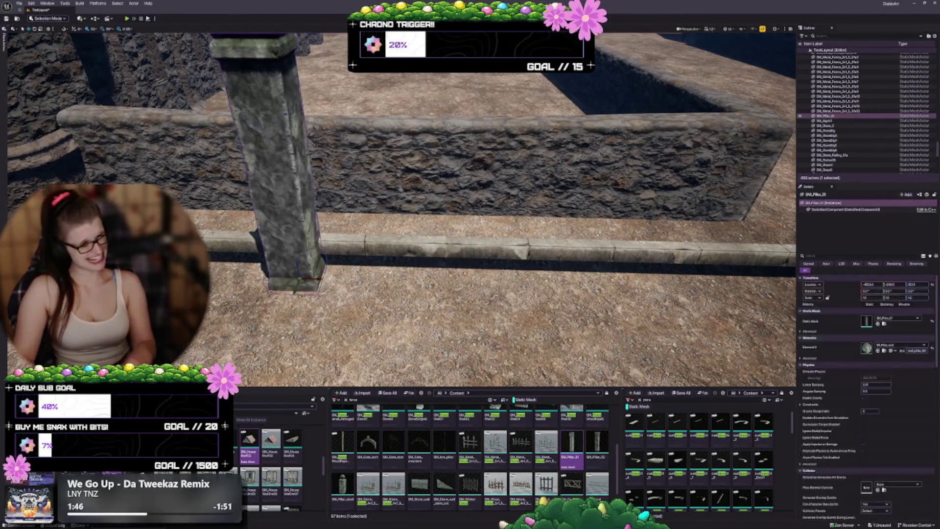
{"action": "key", "text": "f"}
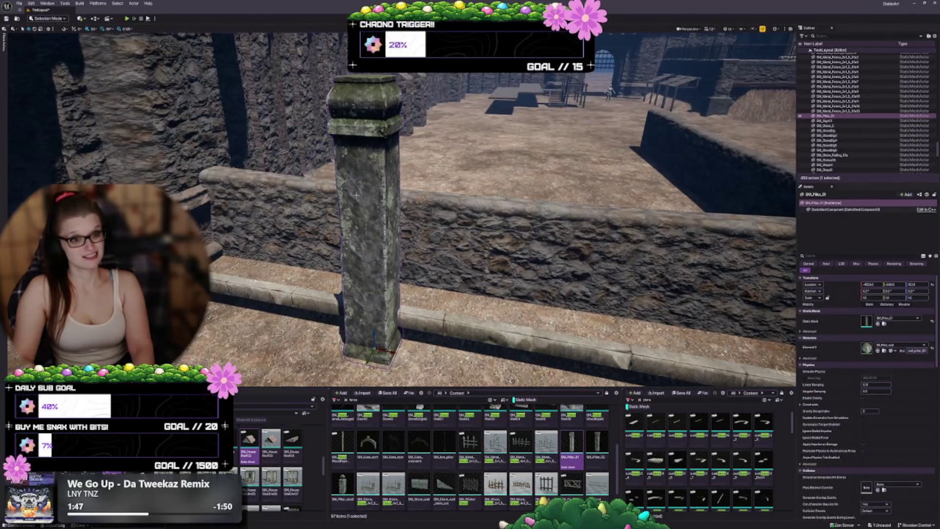
{"action": "key", "text": "Right"}
{"action": "left_click_drag", "start_coordinate": [317, 329], "coordinate": [381, 329]}
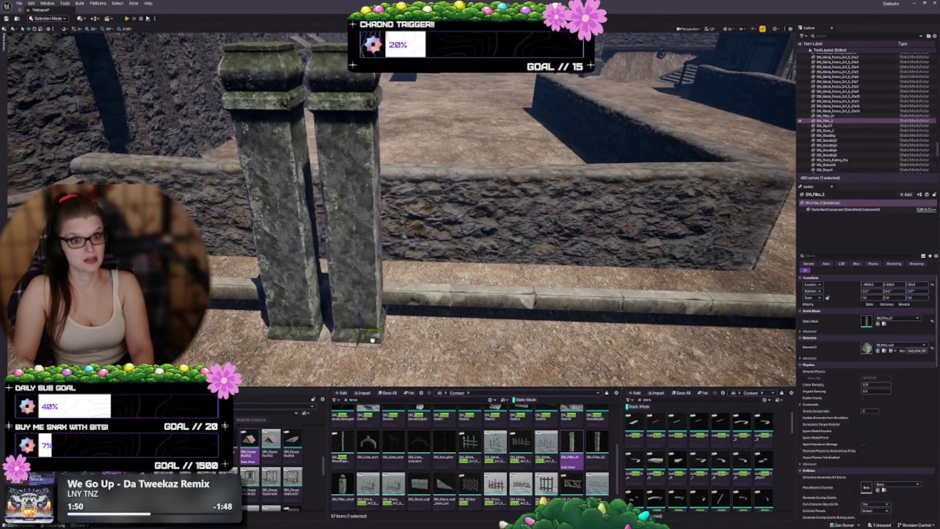
{"action": "left_click", "coordinate": [600, 445]}
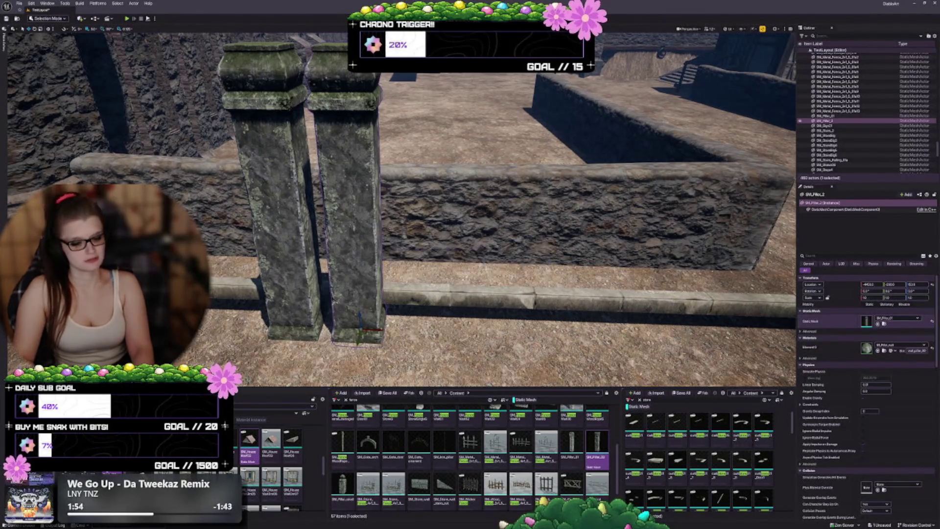
{"action": "left_click", "coordinate": [877, 323]}
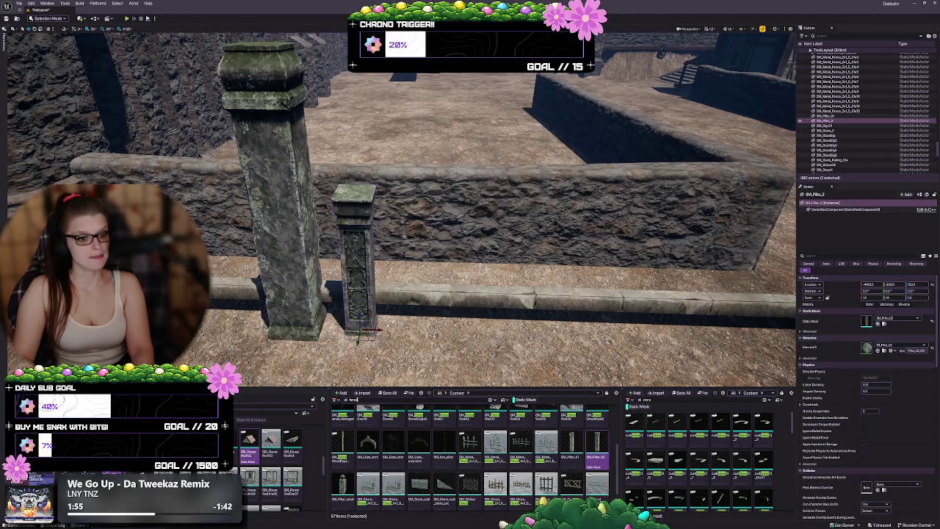
{"action": "left_click_drag", "start_coordinate": [375, 329], "coordinate": [405, 330]}
{"action": "left_click", "coordinate": [342, 482]}
{"action": "left_click", "coordinate": [877, 324]}
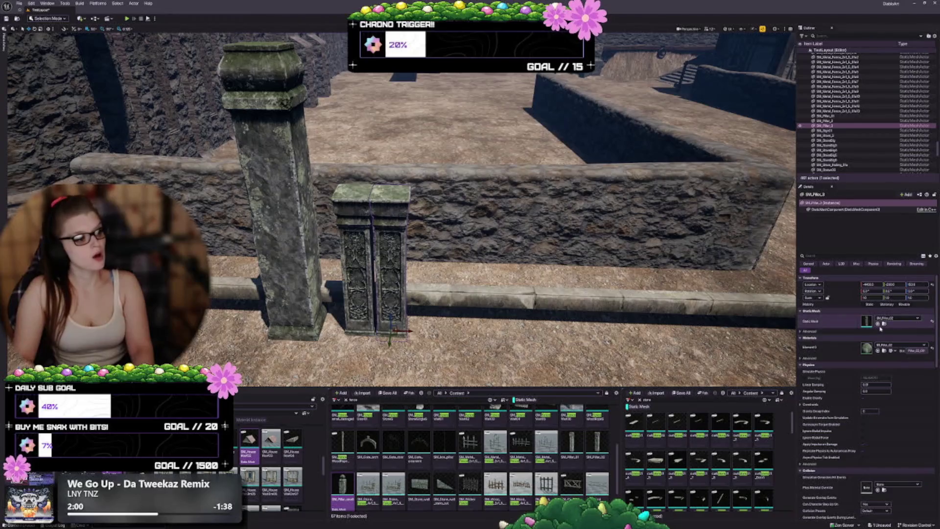
{"action": "left_click", "coordinate": [877, 324]}
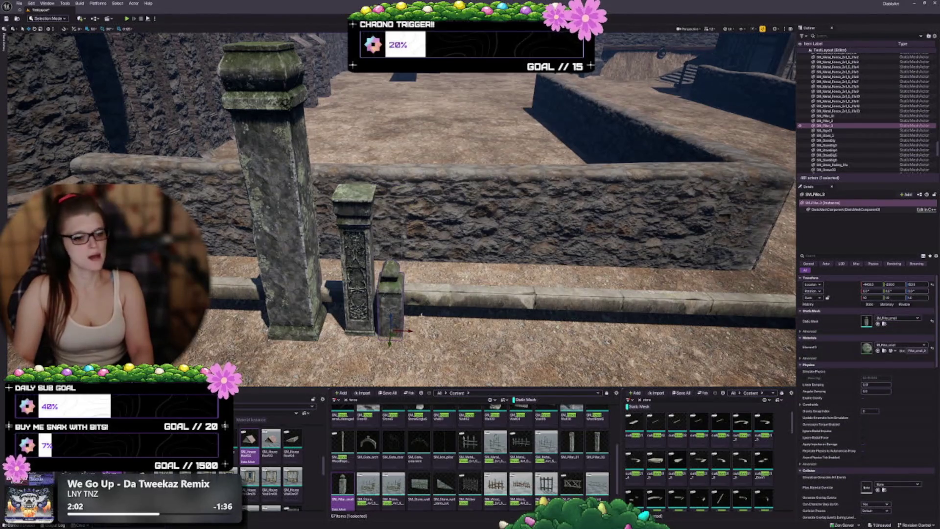
{"action": "key", "text": "f"}
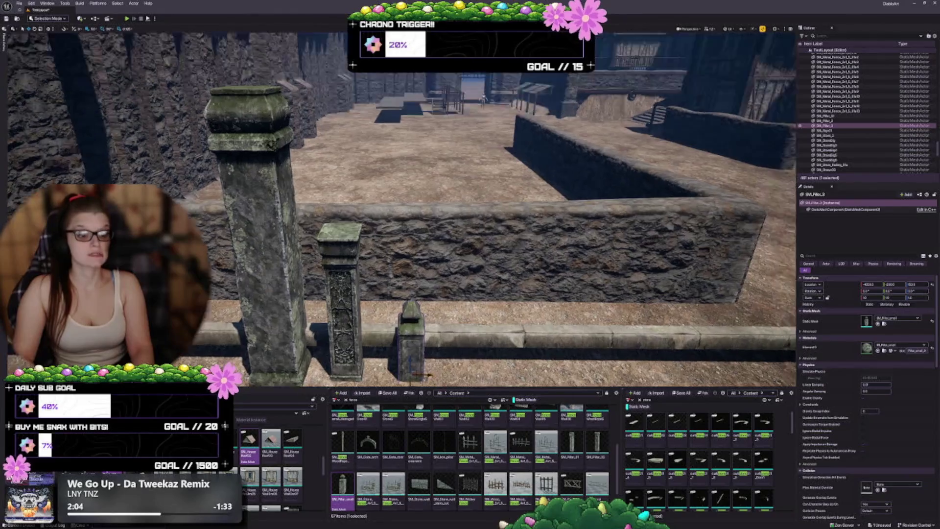
{"action": "scroll", "coordinate": [402, 211], "scroll_direction": "down", "scroll_amount": 5}
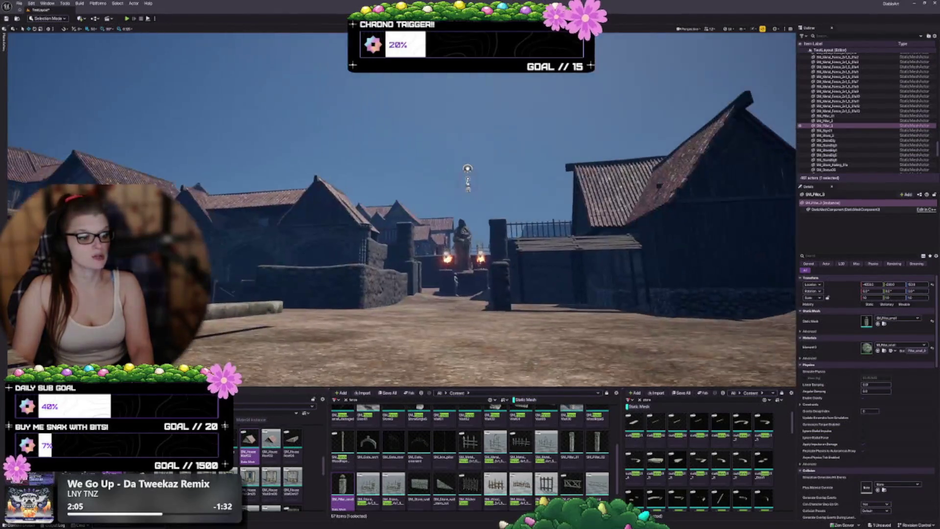
{"action": "key", "text": "f"}
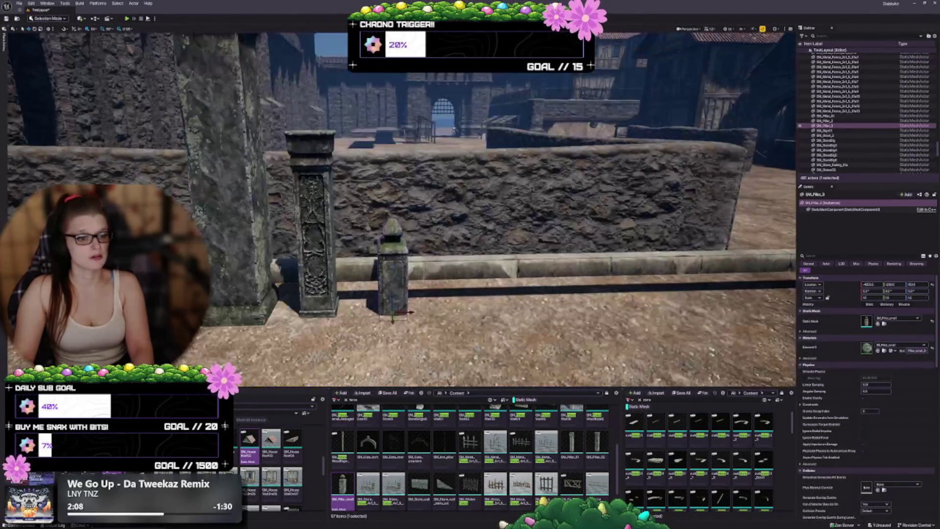
{"action": "left_click_drag", "start_coordinate": [401, 211], "coordinate": [382, 186]}
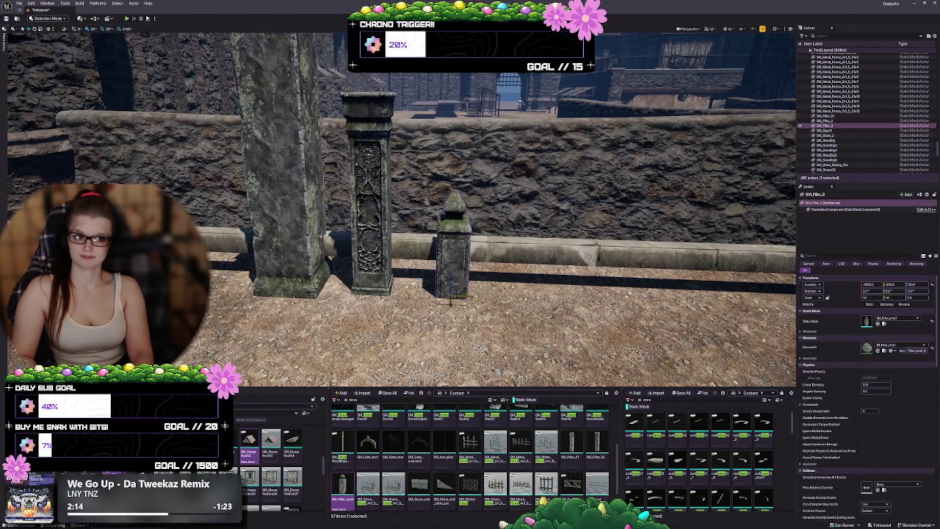
{"action": "left_click", "coordinate": [285, 203], "text": "ctrl"}
{"action": "key", "text": "Delete"}
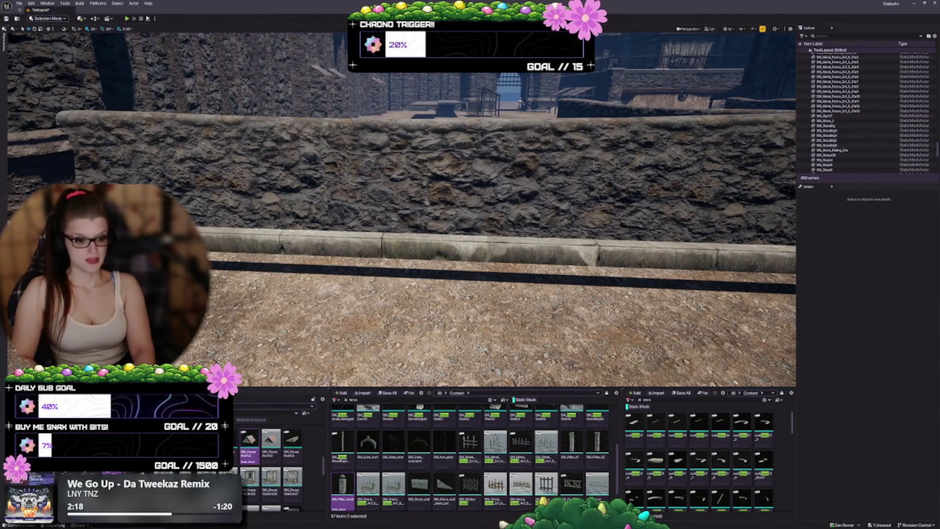
{"action": "scroll", "coordinate": [470, 465], "scroll_direction": "down", "scroll_amount": 1}
{"action": "left_click_drag", "start_coordinate": [419, 474], "coordinate": [360, 348]}
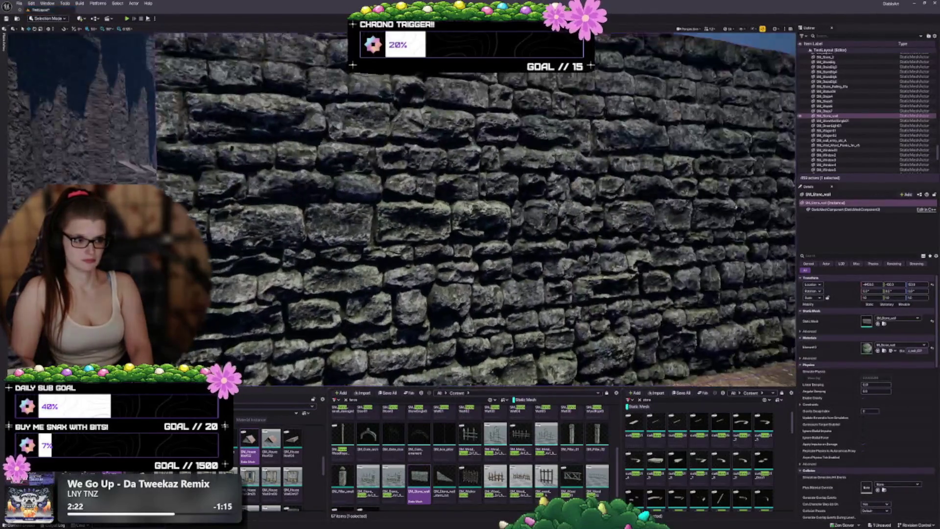
{"action": "key", "text": "f"}
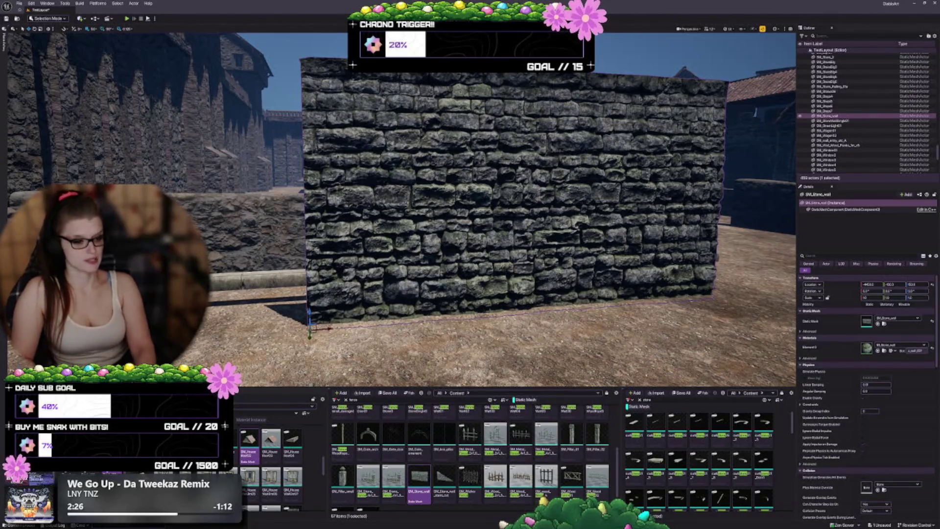
{"action": "key", "text": "Delete"}
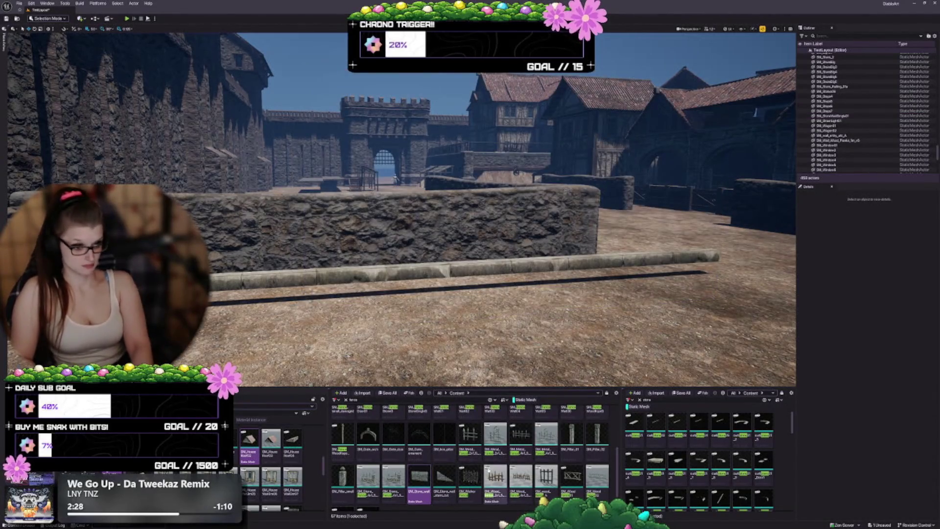
{"action": "scroll", "coordinate": [508, 444], "scroll_direction": "down", "scroll_amount": 1}
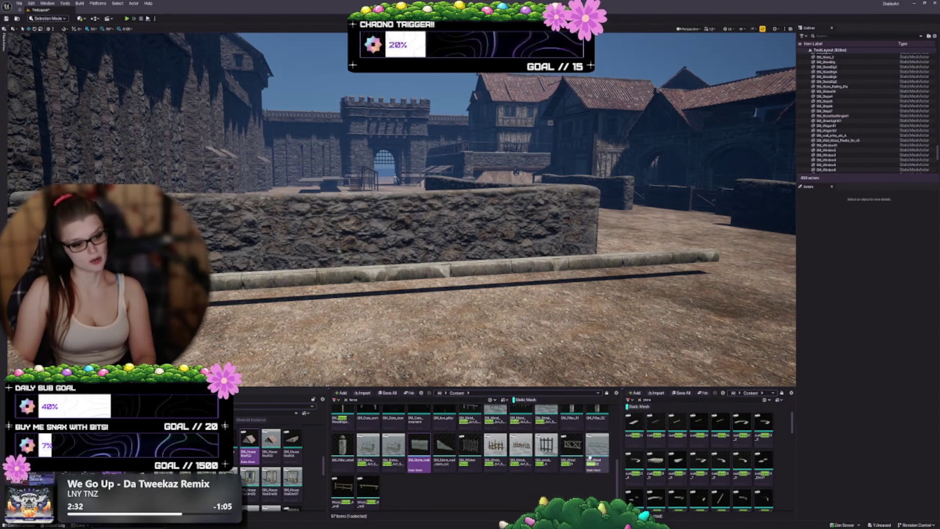
{"action": "scroll", "coordinate": [534, 458], "scroll_direction": "up", "scroll_amount": 1}
{"action": "scroll", "coordinate": [534, 458], "scroll_direction": "up", "scroll_amount": 3}
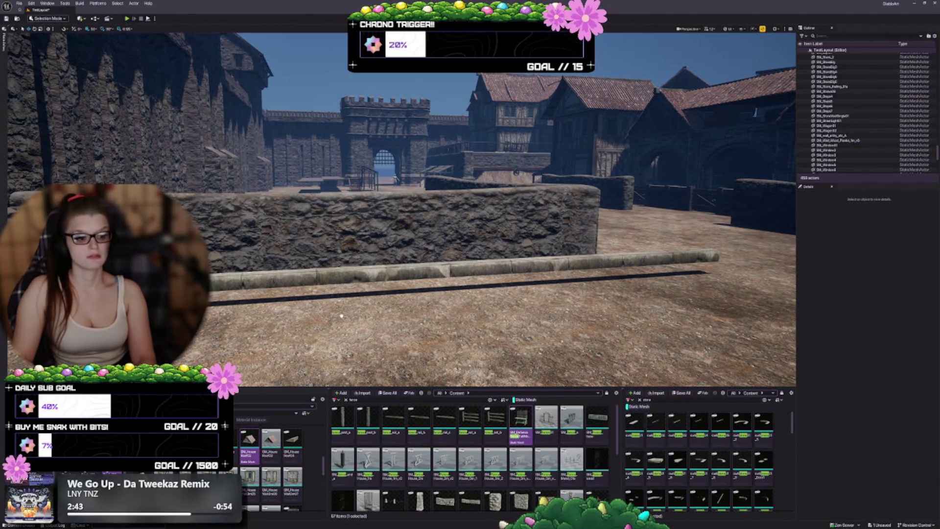
{"action": "mouse_move", "coordinate": [342, 315]}
{"action": "left_mouse_down"}
{"action": "mouse_move", "coordinate": [359, 295]}
{"action": "mouse_move", "coordinate": [359, 333]}
{"action": "mouse_move", "coordinate": [335, 321]}
{"action": "mouse_move", "coordinate": [335, 329]}
{"action": "left_mouse_up"}
{"action": "key", "text": "Escape"}
{"action": "left_click", "coordinate": [334, 313]}
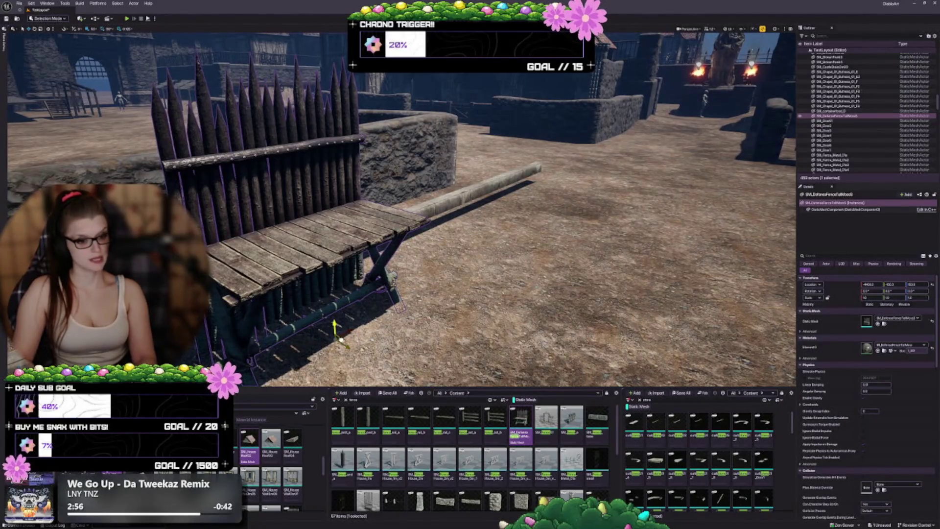
{"action": "left_click", "coordinate": [340, 338]}
{"action": "left_click_drag", "start_coordinate": [340, 339], "coordinate": [343, 337]}
{"action": "left_click", "coordinate": [342, 339]}
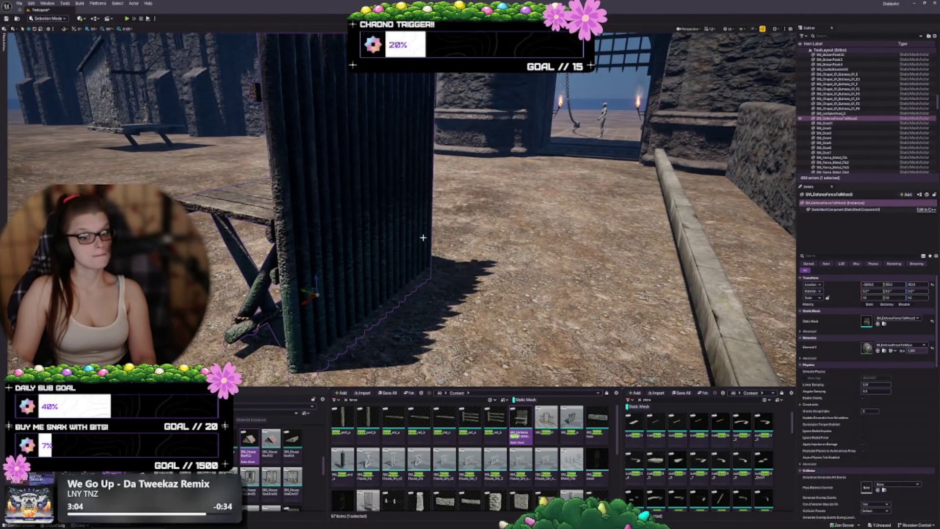
{"action": "key", "text": "Delete"}
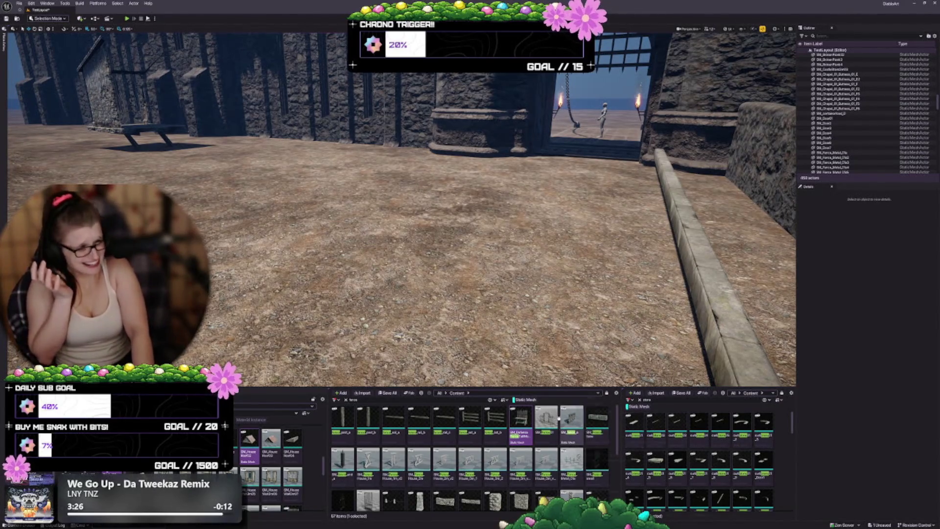
{"action": "left_click", "coordinate": [542, 420]}
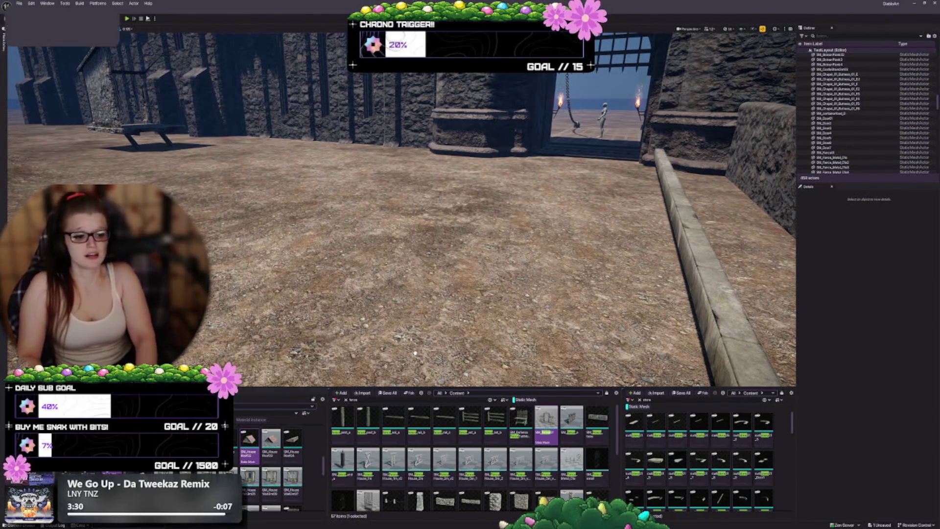
{"action": "left_click_drag", "start_coordinate": [546, 420], "coordinate": [429, 323]}
{"action": "left_click_drag", "start_coordinate": [402, 211], "coordinate": [332, 215]}
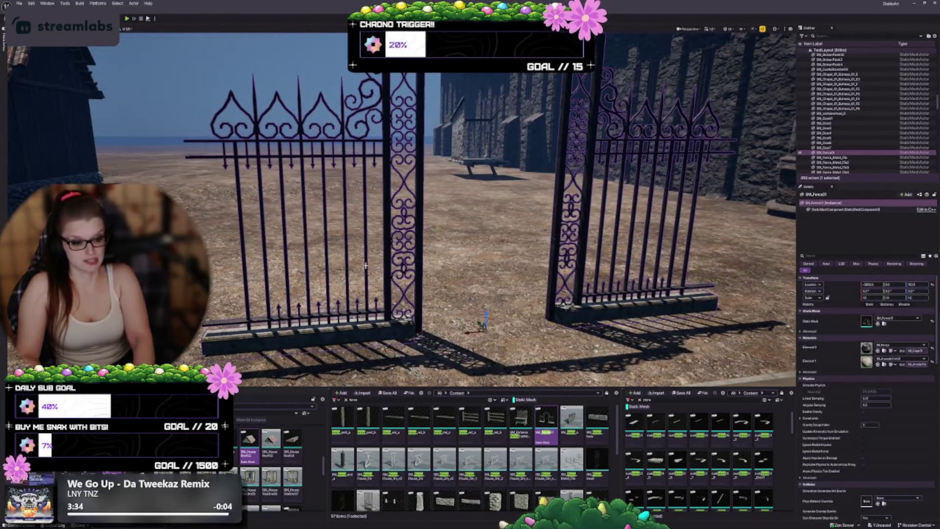
{"action": "key", "text": "Delete"}
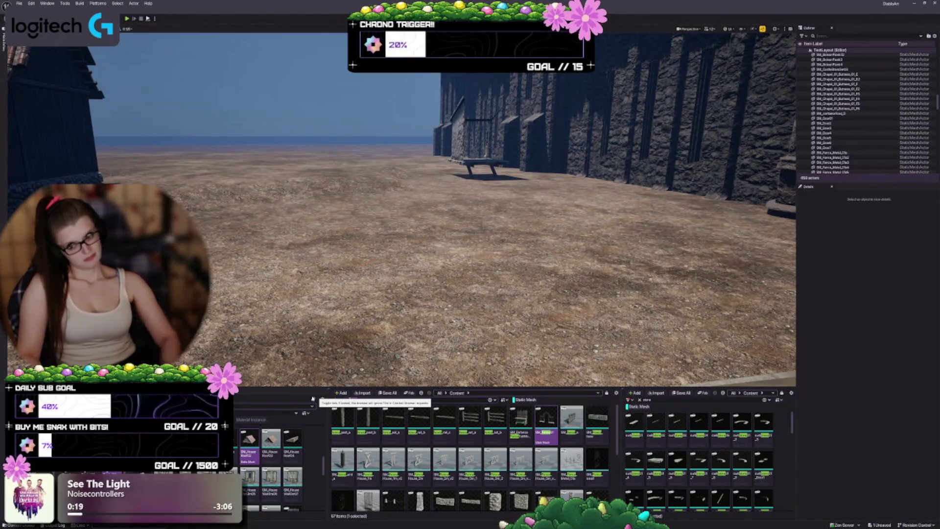
{"action": "type", "text": "rail"}
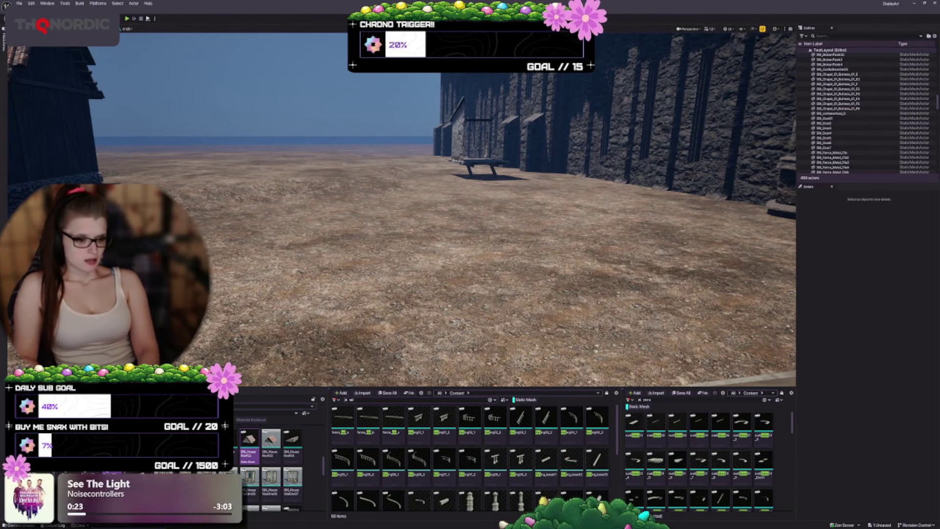
- Clear the Content Browser search text so all 1,663 assets are listed, and scroll the grid
{"action": "scroll", "coordinate": [440, 456], "scroll_direction": "down", "scroll_amount": 3}
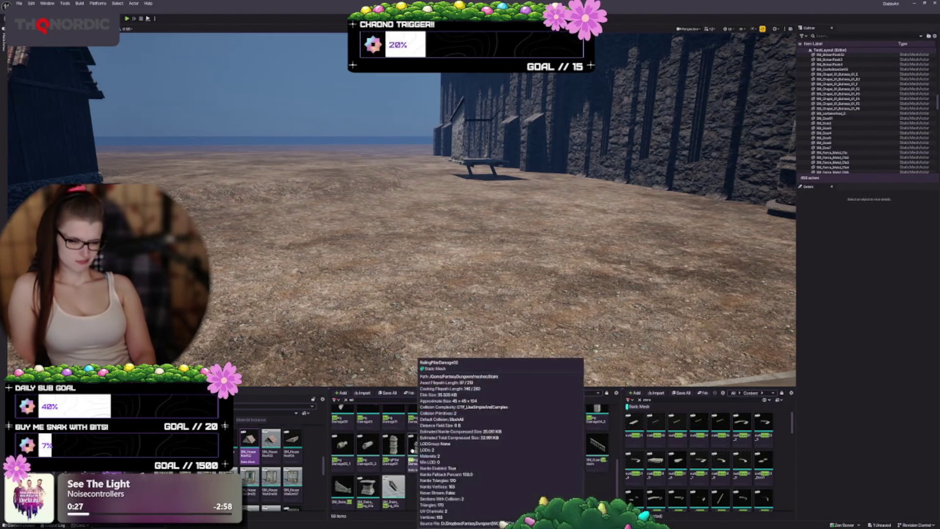
{"action": "scroll", "coordinate": [414, 451], "scroll_direction": "down", "scroll_amount": 2}
{"action": "scroll", "coordinate": [379, 490], "scroll_direction": "up", "scroll_amount": 5}
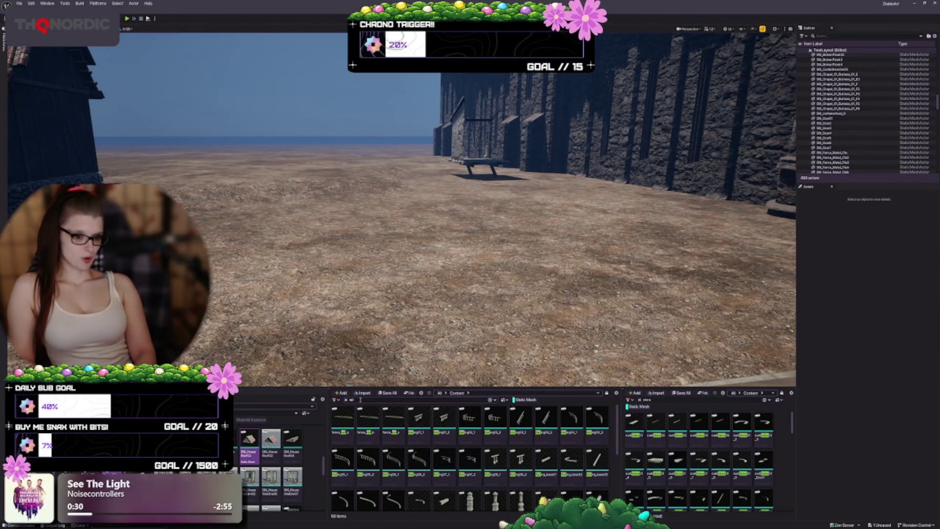
{"action": "key", "text": "BackSpace"}
{"action": "key", "text": "BackSpace"}
{"action": "key", "text": "BackSpace"}
{"action": "type", "text": "a"}
{"action": "type", "text": "rb"}
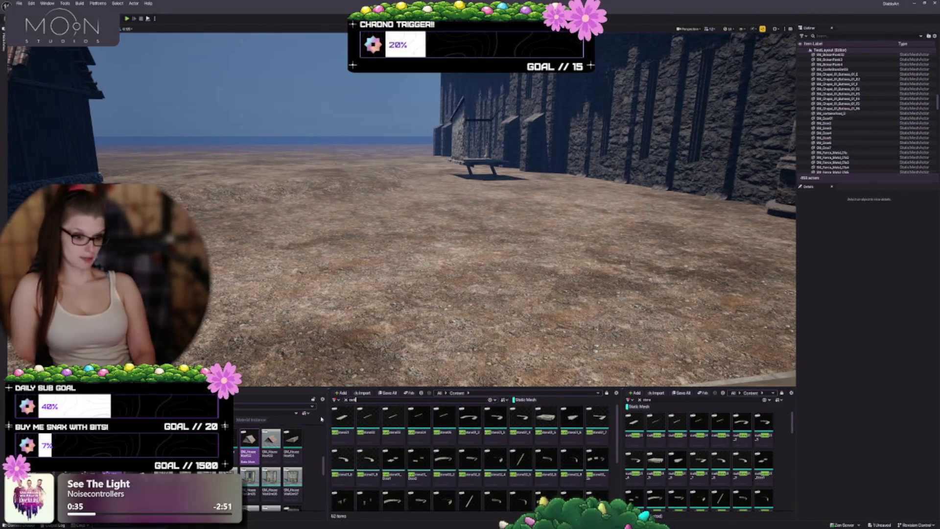
{"action": "scroll", "coordinate": [470, 490], "scroll_direction": "down", "scroll_amount": 3}
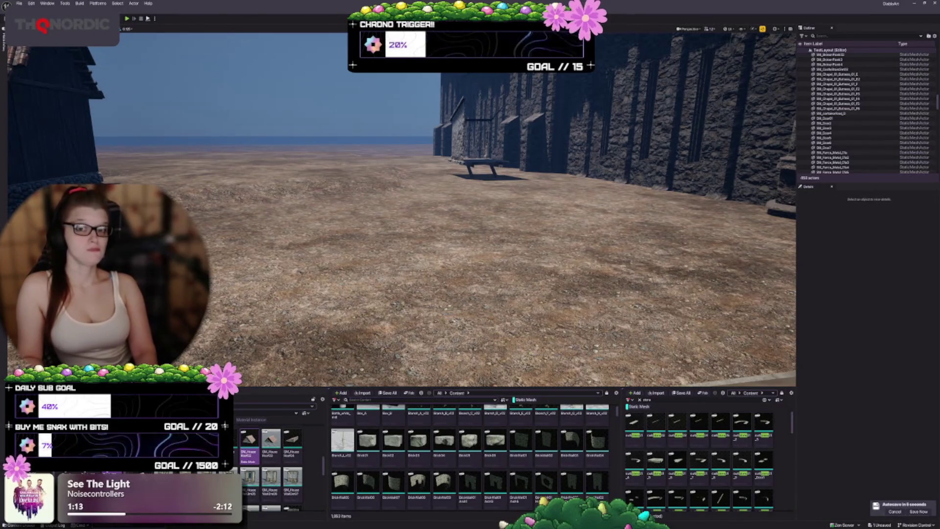
- Scroll through the Content Browser asset grid
{"action": "scroll", "coordinate": [420, 468], "scroll_direction": "up", "scroll_amount": 3}
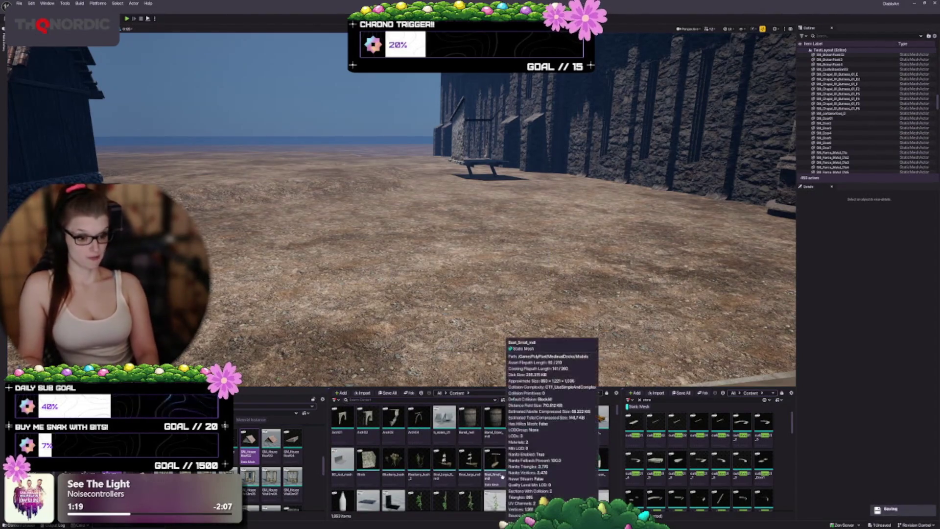
{"action": "scroll", "coordinate": [420, 457], "scroll_direction": "down", "scroll_amount": 4}
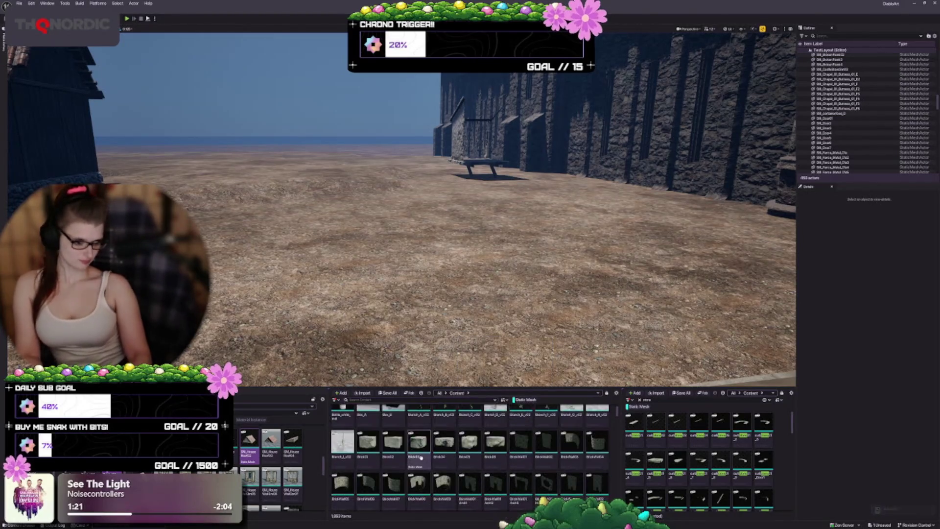
{"action": "scroll", "coordinate": [420, 456], "scroll_direction": "down", "scroll_amount": 5}
{"action": "scroll", "coordinate": [360, 447], "scroll_direction": "down", "scroll_amount": 1}
{"action": "scroll", "coordinate": [380, 446], "scroll_direction": "down", "scroll_amount": 3}
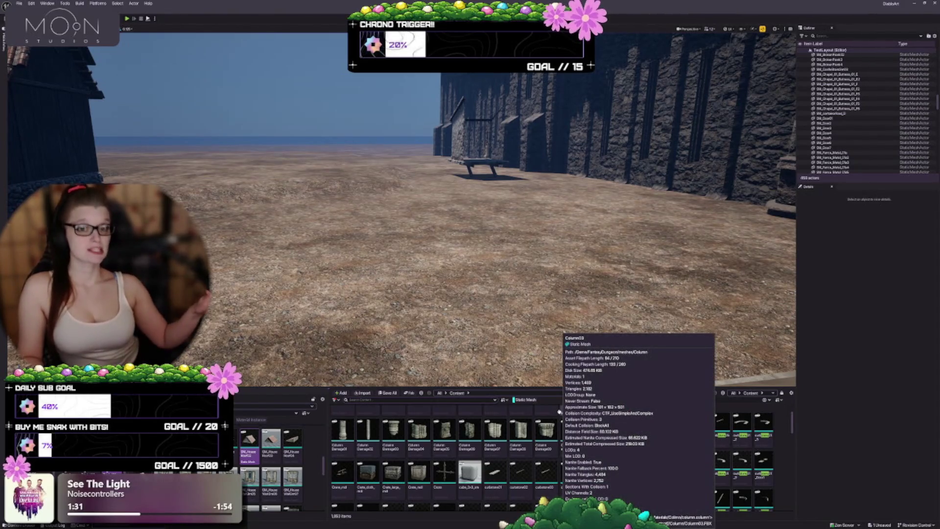
- Fly the camera over to a close view of the low stone wall and its curb
{"action": "left_click_drag", "start_coordinate": [617, 196], "coordinate": [615, 151]}
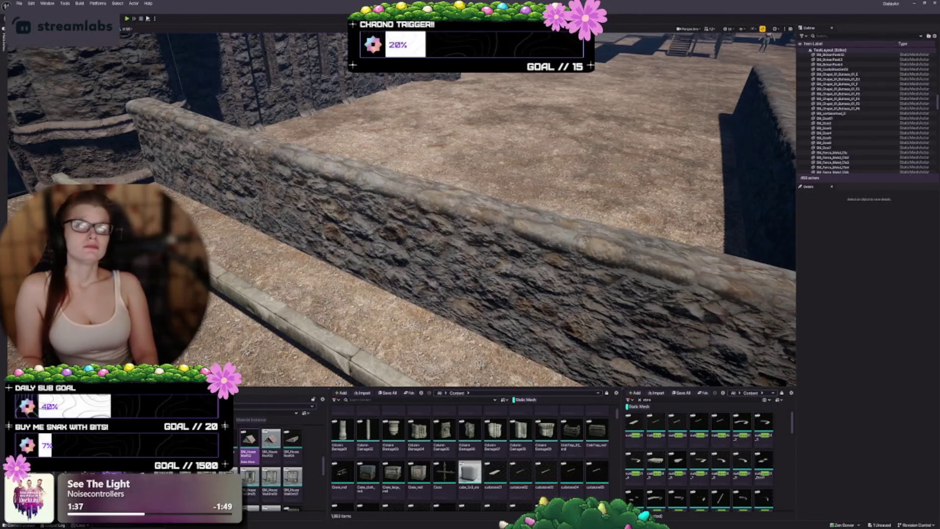
{"action": "mouse_move", "coordinate": [548, 181]}
{"action": "left_mouse_down"}
{"action": "mouse_move", "coordinate": [549, 171]}
{"action": "mouse_move", "coordinate": [548, 181]}
{"action": "left_mouse_up"}
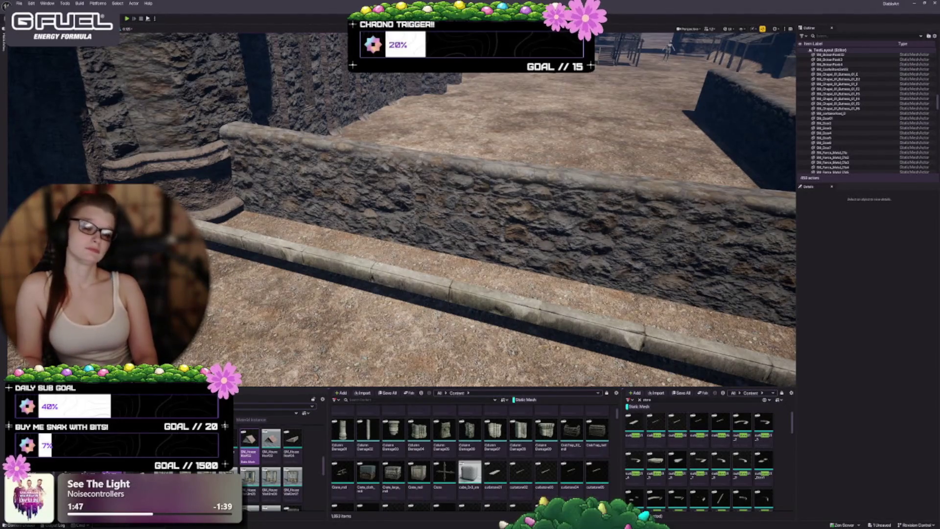
{"action": "scroll", "coordinate": [470, 441], "scroll_direction": "down", "scroll_amount": 2}
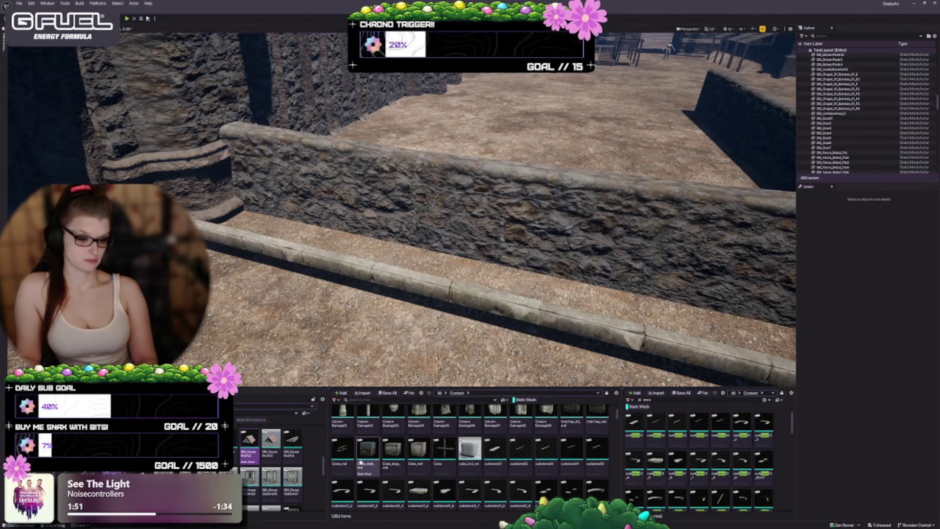
{"action": "scroll", "coordinate": [343, 455], "scroll_direction": "down", "scroll_amount": 2}
{"action": "scroll", "coordinate": [431, 480], "scroll_direction": "down", "scroll_amount": 5}
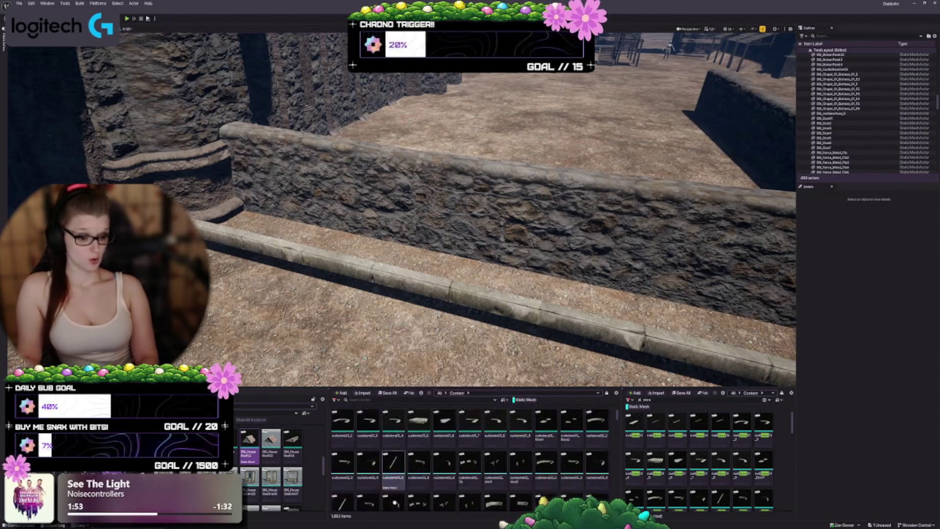
{"action": "scroll", "coordinate": [432, 480], "scroll_direction": "down", "scroll_amount": 3}
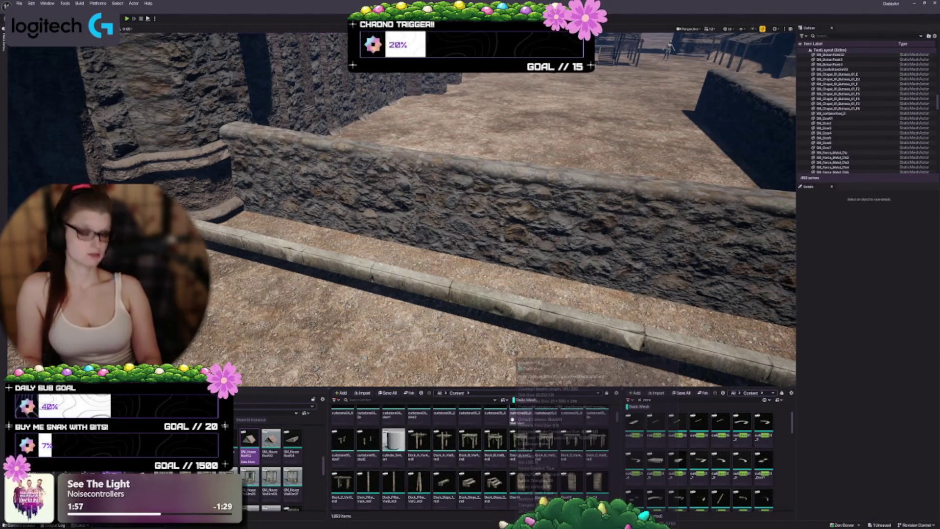
{"action": "mouse_move", "coordinate": [511, 428]}
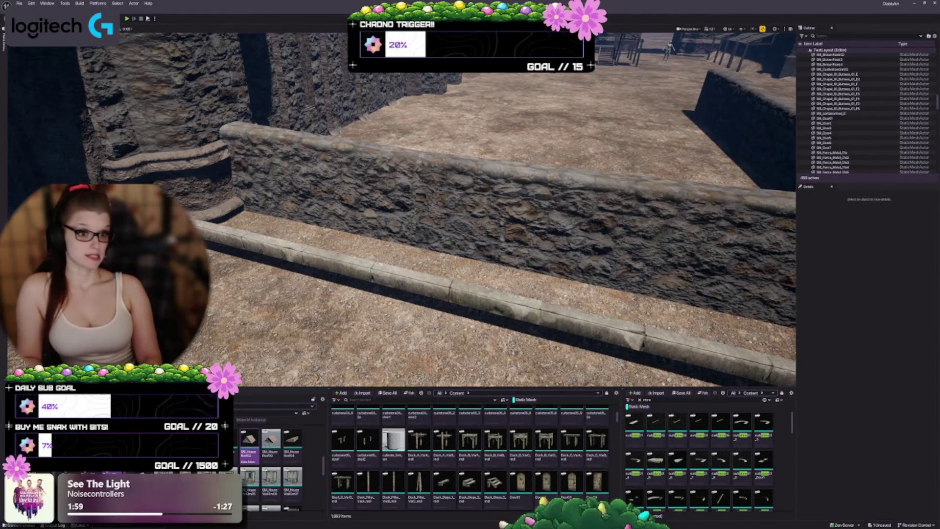
{"action": "left_click", "coordinate": [437, 296]}
{"action": "key", "text": "Escape"}
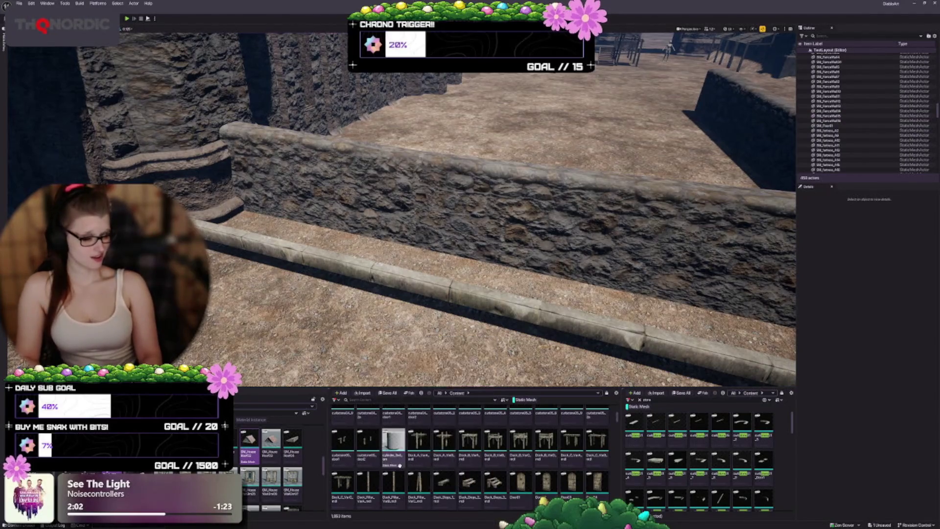
{"action": "scroll", "coordinate": [408, 459], "scroll_direction": "down", "scroll_amount": 1}
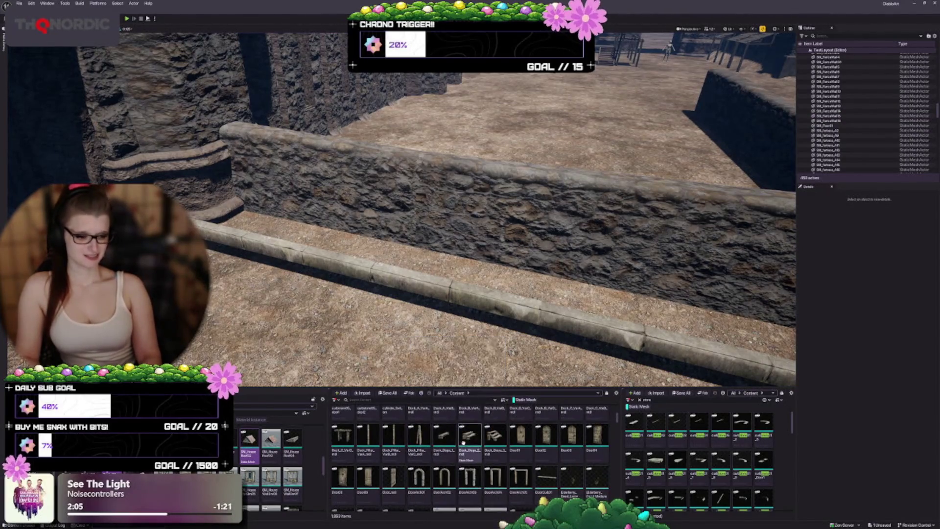
{"action": "scroll", "coordinate": [408, 459], "scroll_direction": "down", "scroll_amount": 2}
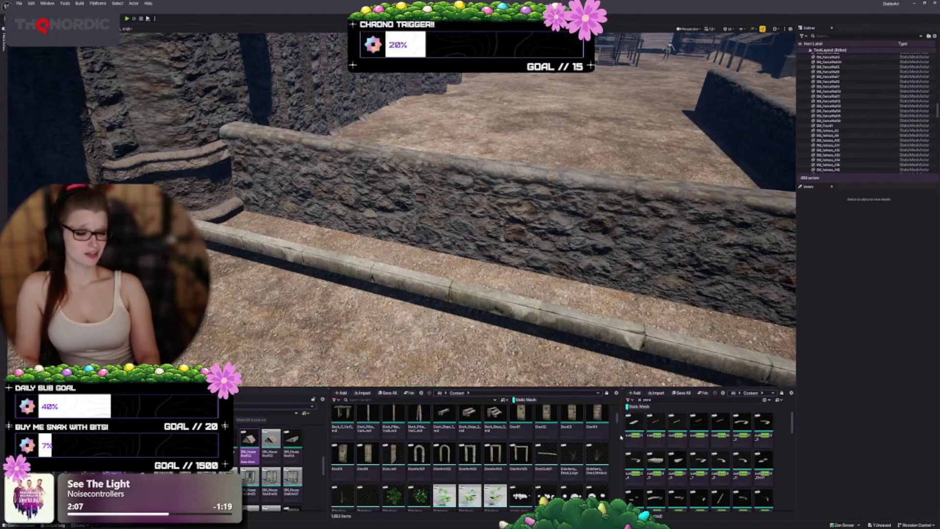
{"action": "scroll", "coordinate": [542, 454], "scroll_direction": "down", "scroll_amount": 2}
{"action": "scroll", "coordinate": [542, 454], "scroll_direction": "down", "scroll_amount": 2}
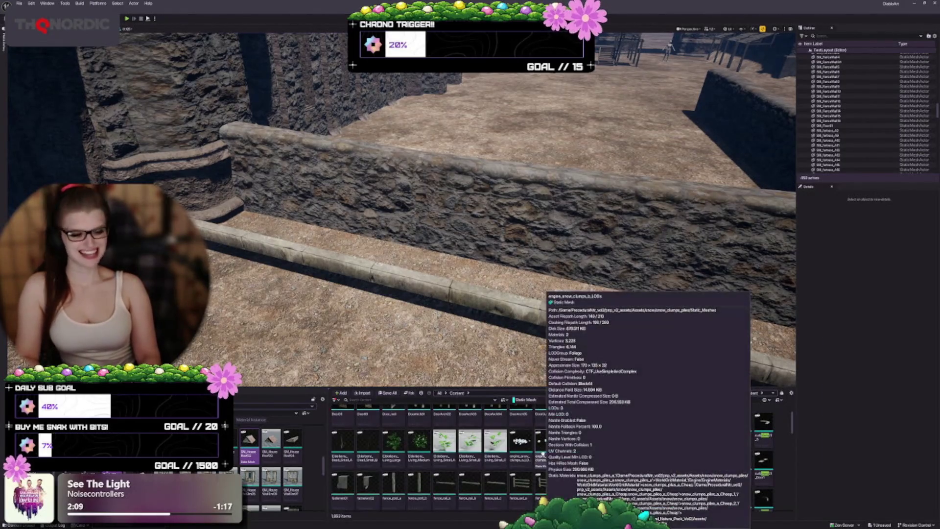
{"action": "scroll", "coordinate": [468, 478], "scroll_direction": "down", "scroll_amount": 3}
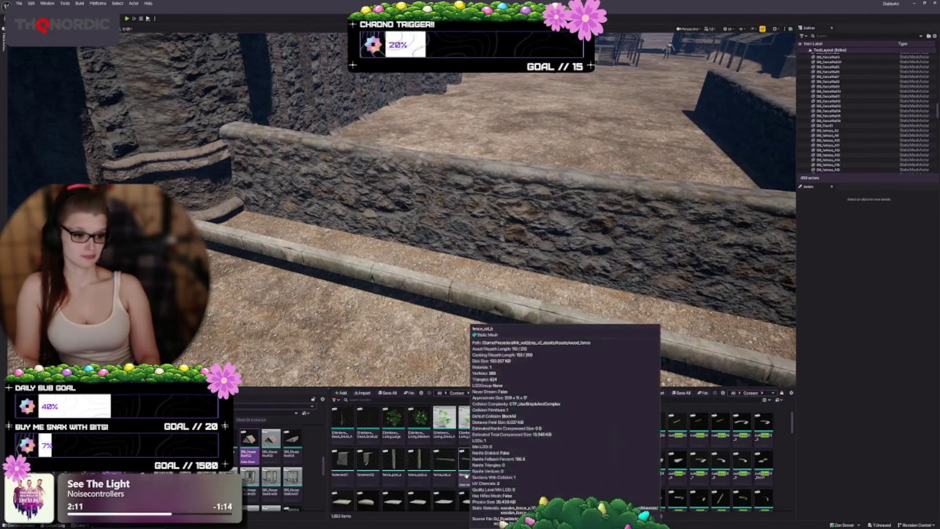
{"action": "scroll", "coordinate": [582, 445], "scroll_direction": "down", "scroll_amount": 1}
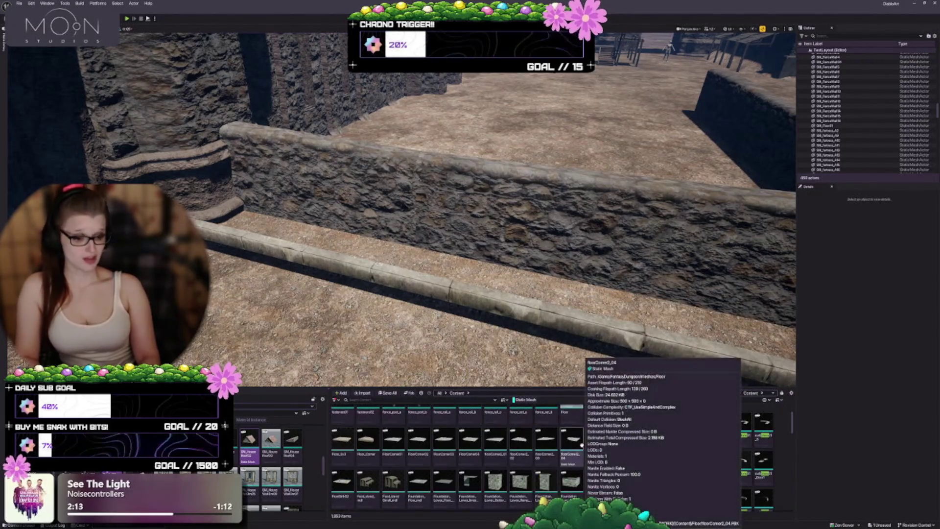
{"action": "scroll", "coordinate": [582, 444], "scroll_direction": "down", "scroll_amount": 1}
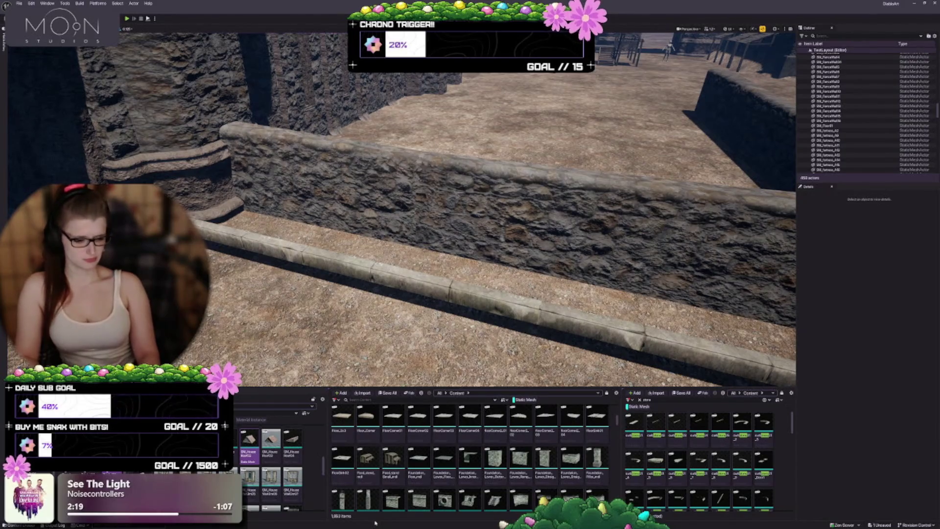
{"action": "scroll", "coordinate": [341, 460], "scroll_direction": "down", "scroll_amount": 3}
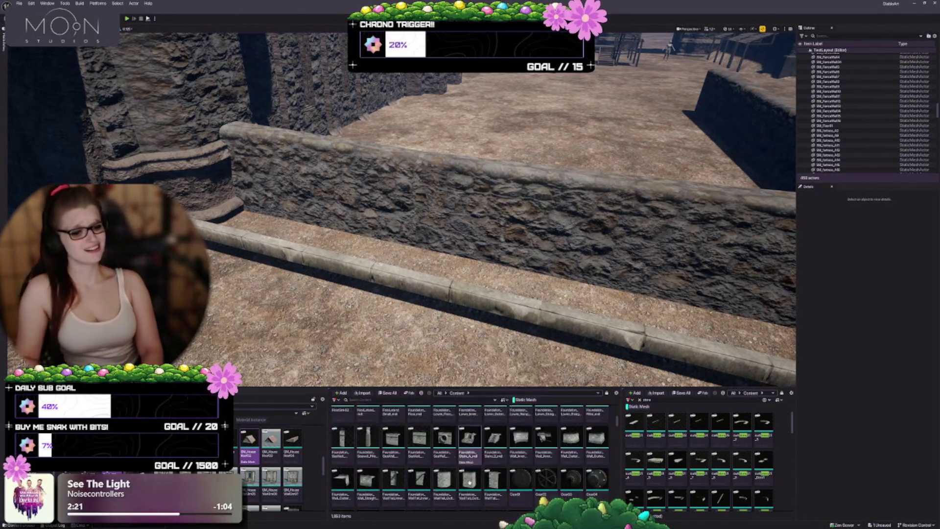
{"action": "scroll", "coordinate": [485, 488], "scroll_direction": "down", "scroll_amount": 2}
{"action": "scroll", "coordinate": [425, 509], "scroll_direction": "down", "scroll_amount": 3}
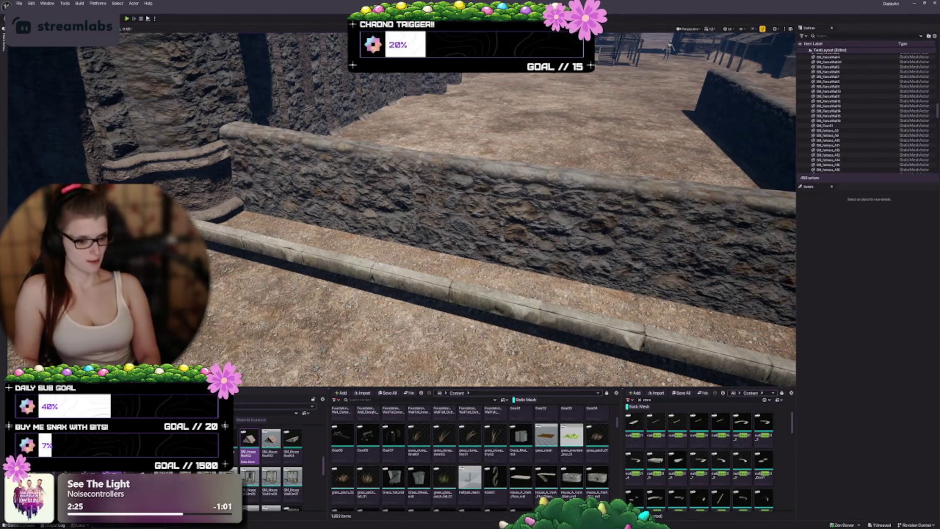
{"action": "scroll", "coordinate": [470, 458], "scroll_direction": "down", "scroll_amount": 4}
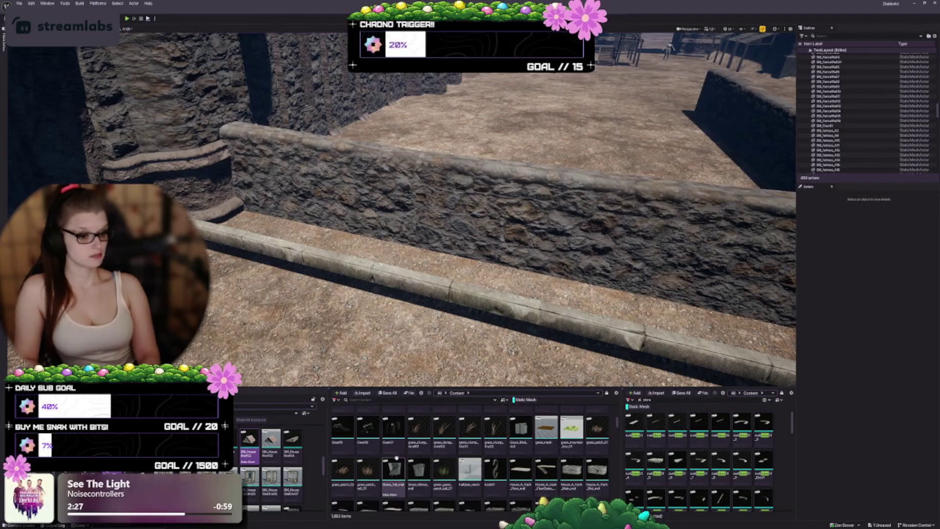
{"action": "scroll", "coordinate": [342, 474], "scroll_direction": "down", "scroll_amount": 6}
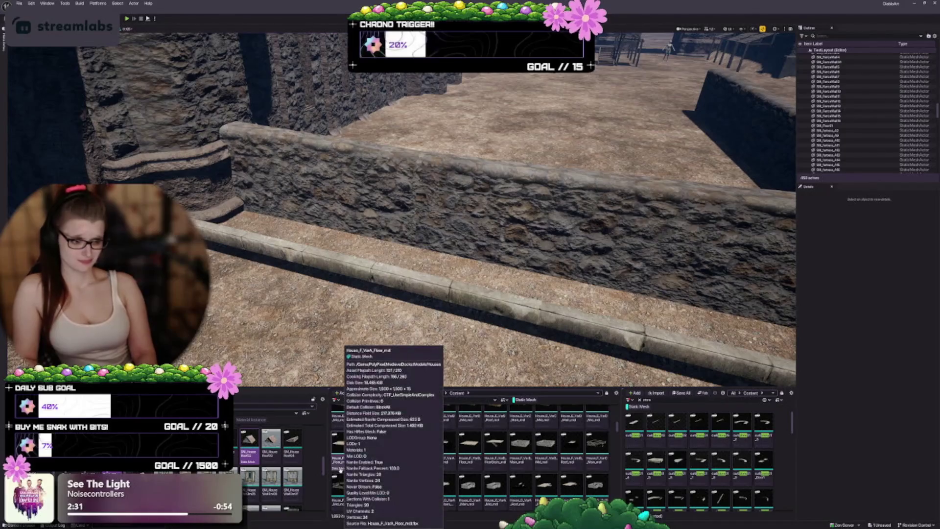
{"action": "scroll", "coordinate": [340, 469], "scroll_direction": "down", "scroll_amount": 5}
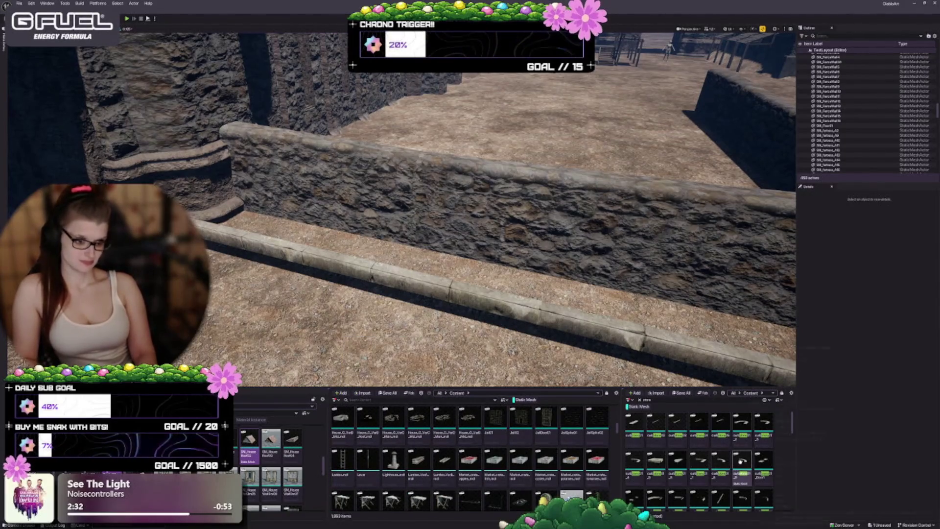
{"action": "mouse_move", "coordinate": [740, 462]}
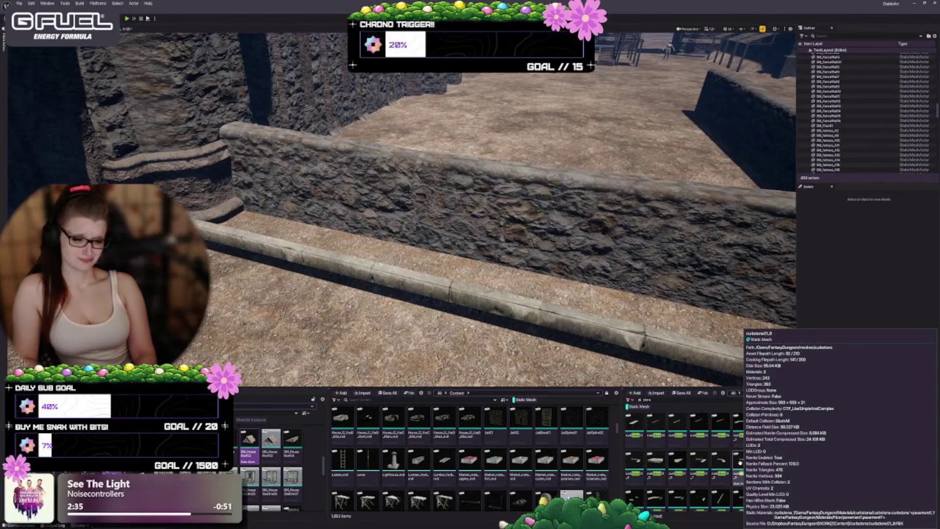
{"action": "scroll", "coordinate": [470, 455], "scroll_direction": "down", "scroll_amount": 3}
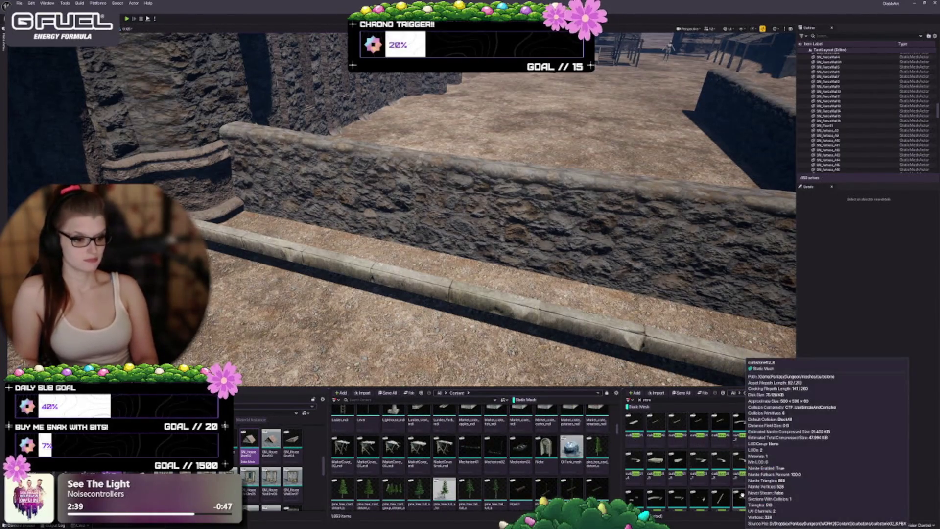
{"action": "scroll", "coordinate": [495, 449], "scroll_direction": "down", "scroll_amount": 5}
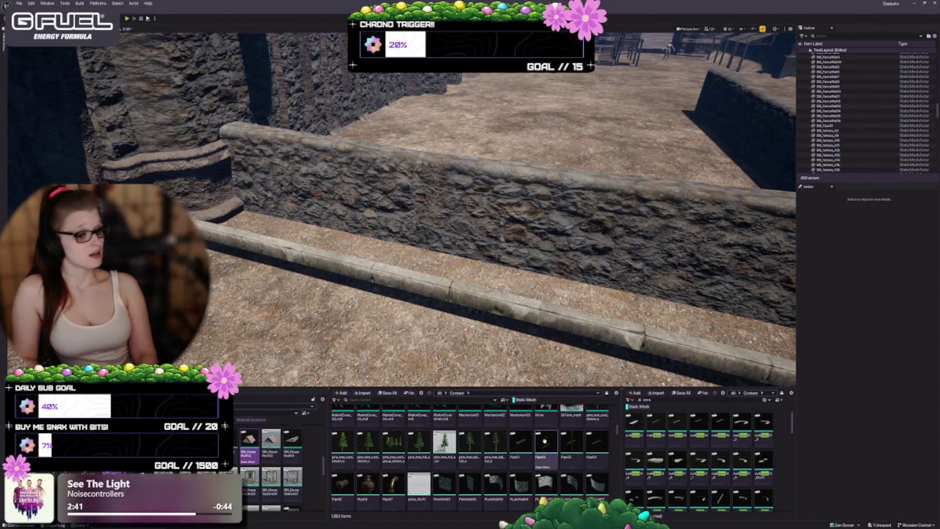
{"action": "mouse_move", "coordinate": [542, 442]}
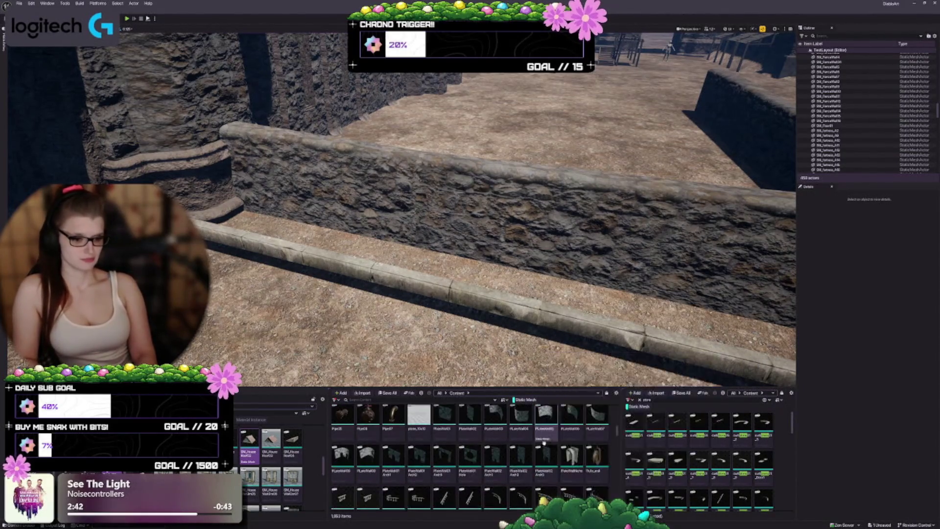
{"action": "scroll", "coordinate": [543, 446], "scroll_direction": "down", "scroll_amount": 5}
{"action": "mouse_move", "coordinate": [598, 483]}
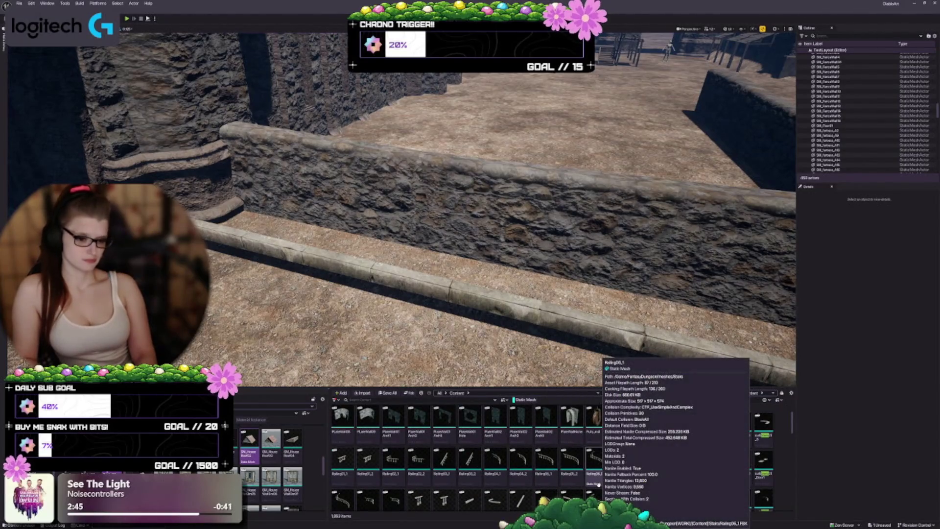
{"action": "scroll", "coordinate": [520, 443], "scroll_direction": "down", "scroll_amount": 5}
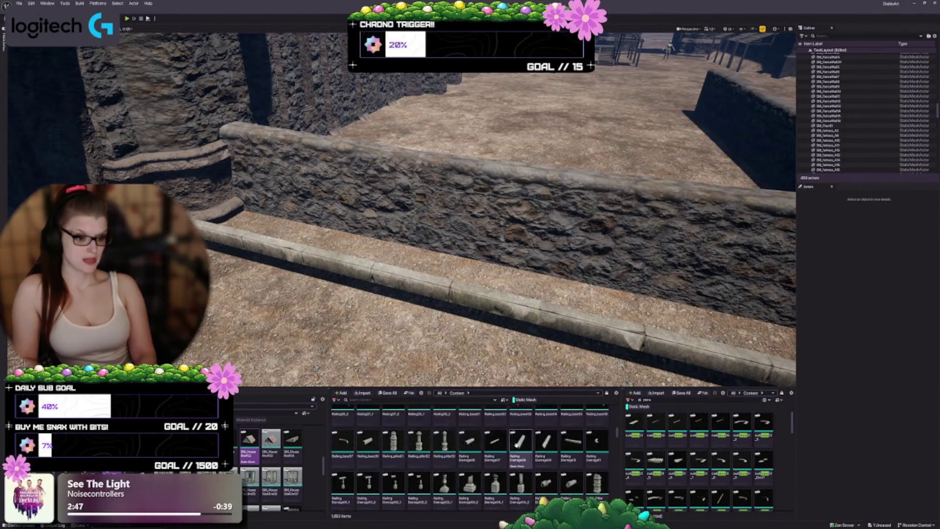
{"action": "scroll", "coordinate": [520, 441], "scroll_direction": "down", "scroll_amount": 10}
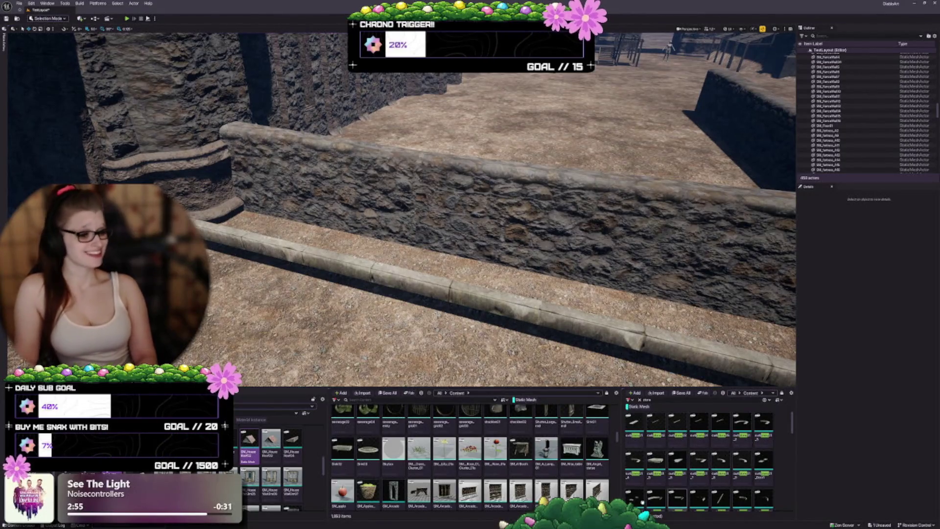
{"action": "scroll", "coordinate": [579, 469], "scroll_direction": "down", "scroll_amount": 2}
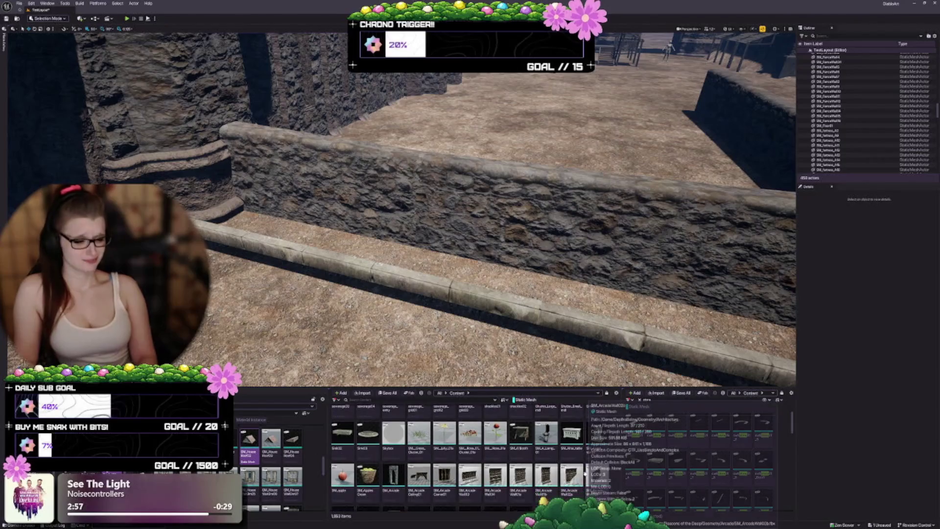
{"action": "scroll", "coordinate": [577, 469], "scroll_direction": "down", "scroll_amount": 2}
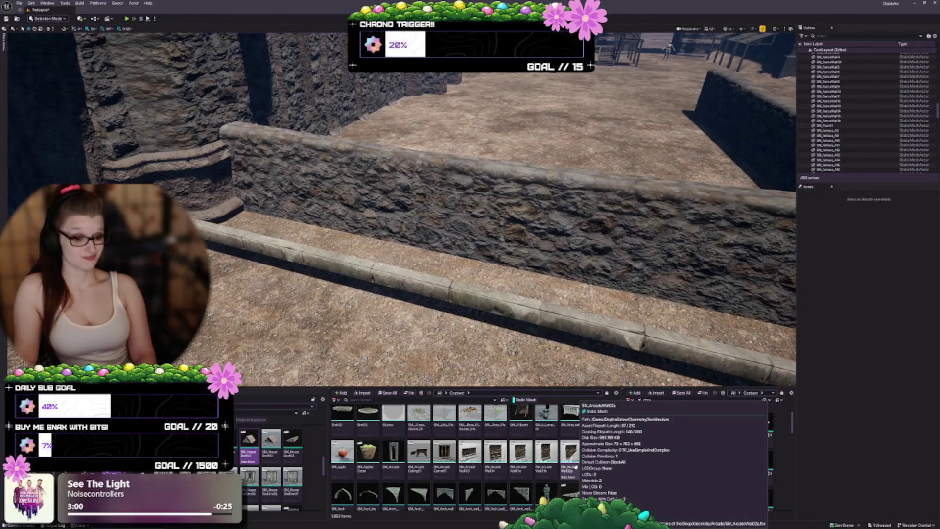
{"action": "scroll", "coordinate": [576, 468], "scroll_direction": "down", "scroll_amount": 1}
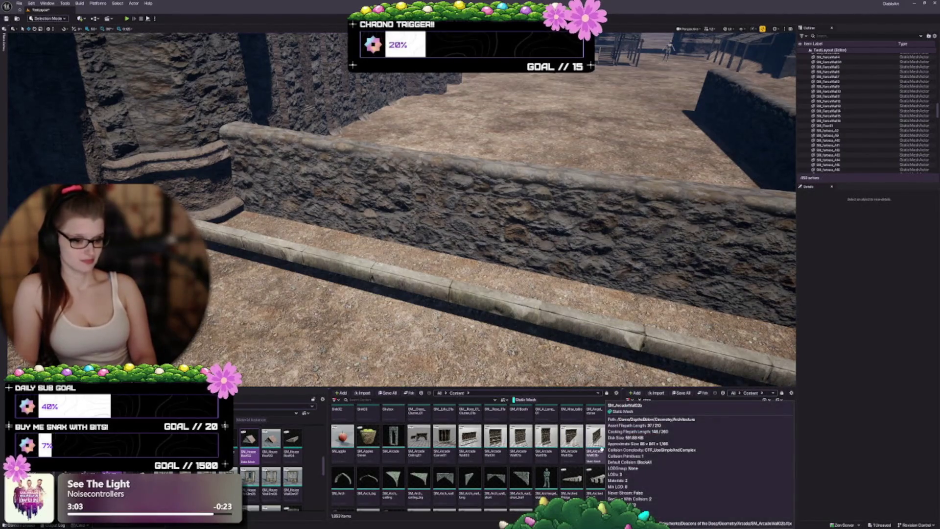
{"action": "scroll", "coordinate": [613, 491], "scroll_direction": "down", "scroll_amount": 3}
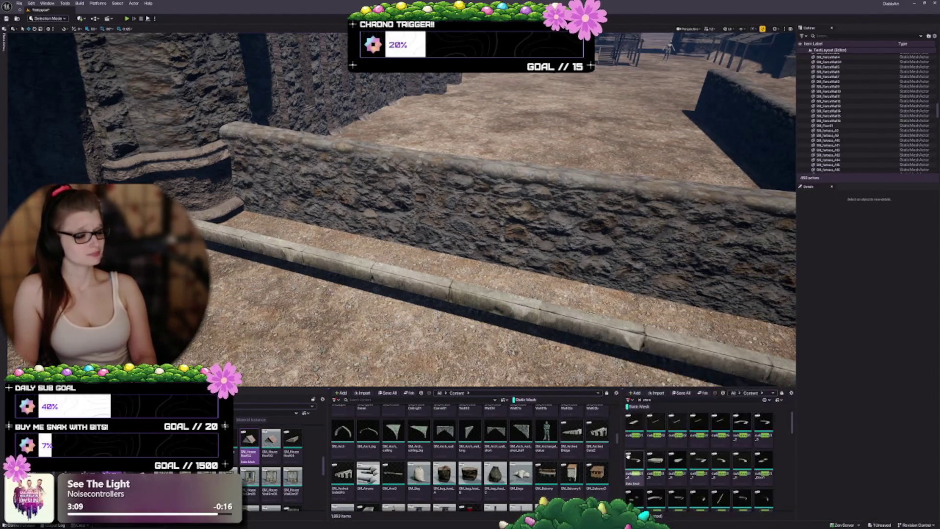
{"action": "scroll", "coordinate": [541, 459], "scroll_direction": "down", "scroll_amount": 2}
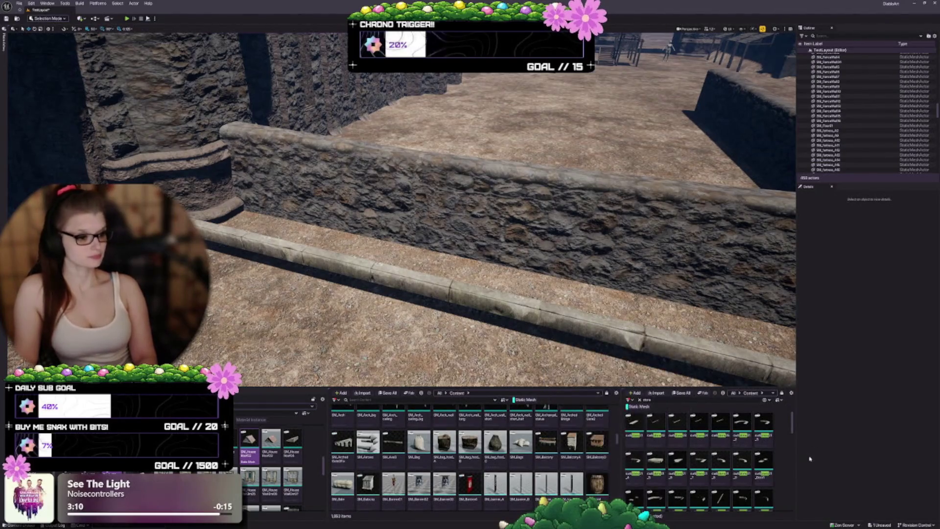
{"action": "mouse_move", "coordinate": [489, 220]}
{"action": "left_mouse_down"}
{"action": "mouse_move", "coordinate": [441, 215]}
{"action": "mouse_move", "coordinate": [460, 215]}
{"action": "left_mouse_up"}
- Pull the camera back, place a trial SM_Balcony mesh, then delete it
{"action": "mouse_move", "coordinate": [532, 251]}
{"action": "left_mouse_down"}
{"action": "mouse_move", "coordinate": [519, 240]}
{"action": "mouse_move", "coordinate": [532, 251]}
{"action": "left_mouse_up"}
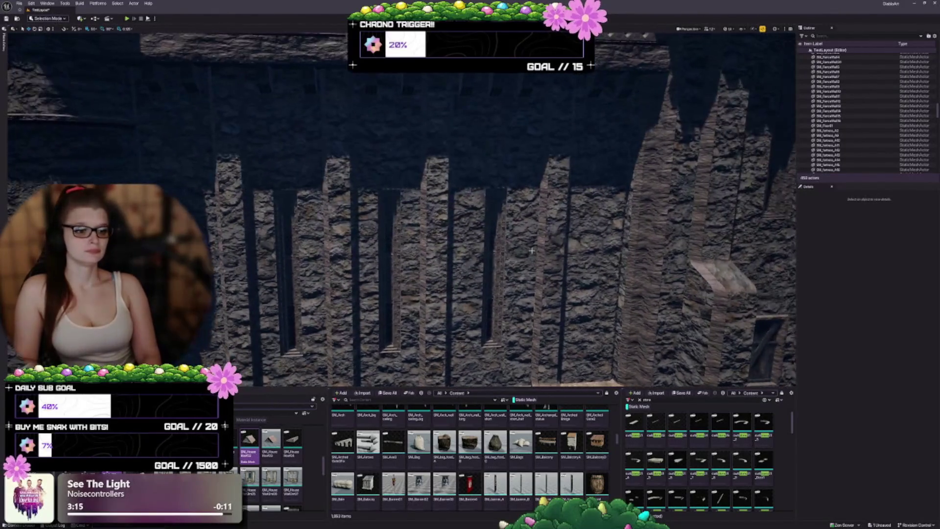
{"action": "left_click", "coordinate": [596, 451]}
{"action": "mouse_move", "coordinate": [370, 273]}
{"action": "left_mouse_down"}
{"action": "mouse_move", "coordinate": [366, 290]}
{"action": "mouse_move", "coordinate": [342, 274]}
{"action": "mouse_move", "coordinate": [367, 250]}
{"action": "left_mouse_up"}
{"action": "key", "text": "Delete"}
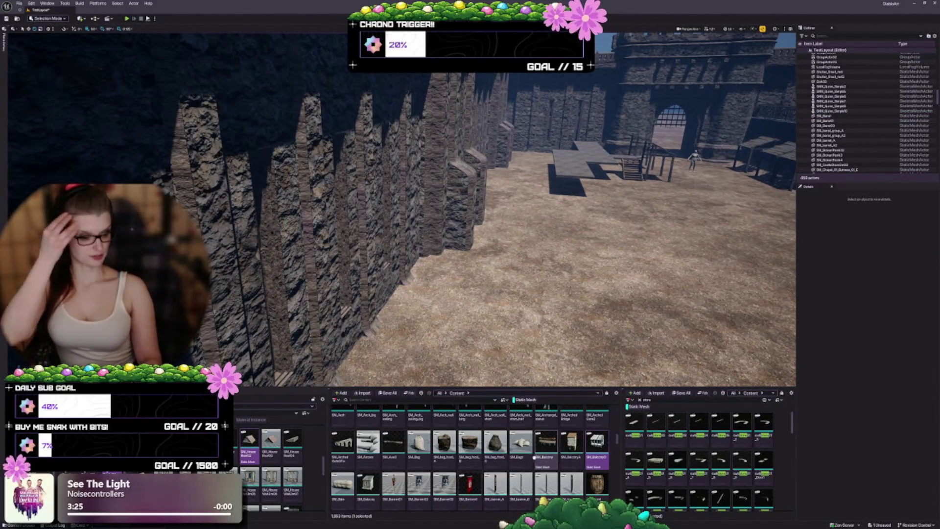
- Scroll the Content Browser and select the SM_Barrel_A mesh
{"action": "scroll", "coordinate": [533, 450], "scroll_direction": "down", "scroll_amount": 2}
{"action": "scroll", "coordinate": [514, 448], "scroll_direction": "down", "scroll_amount": 1}
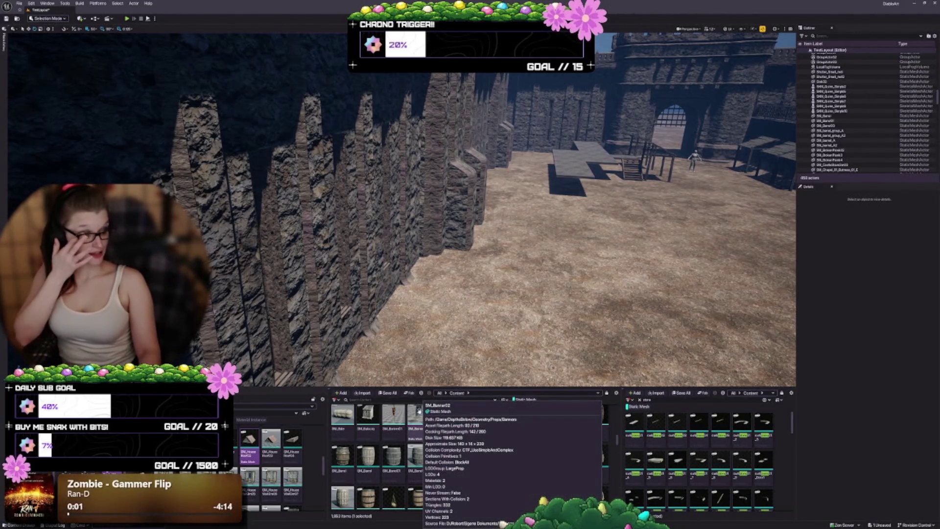
{"action": "scroll", "coordinate": [416, 421], "scroll_direction": "down", "scroll_amount": 1}
{"action": "scroll", "coordinate": [346, 456], "scroll_direction": "down", "scroll_amount": 1}
{"action": "left_click", "coordinate": [468, 449]}
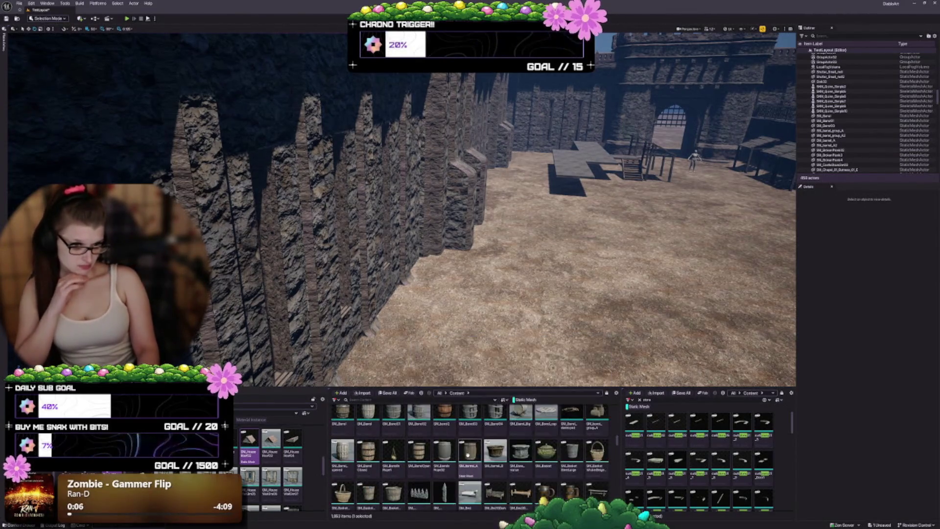
- Find SM_BlindArcade01 and place the arch facade in the courtyard
{"action": "scroll", "coordinate": [468, 452], "scroll_direction": "down", "scroll_amount": 1}
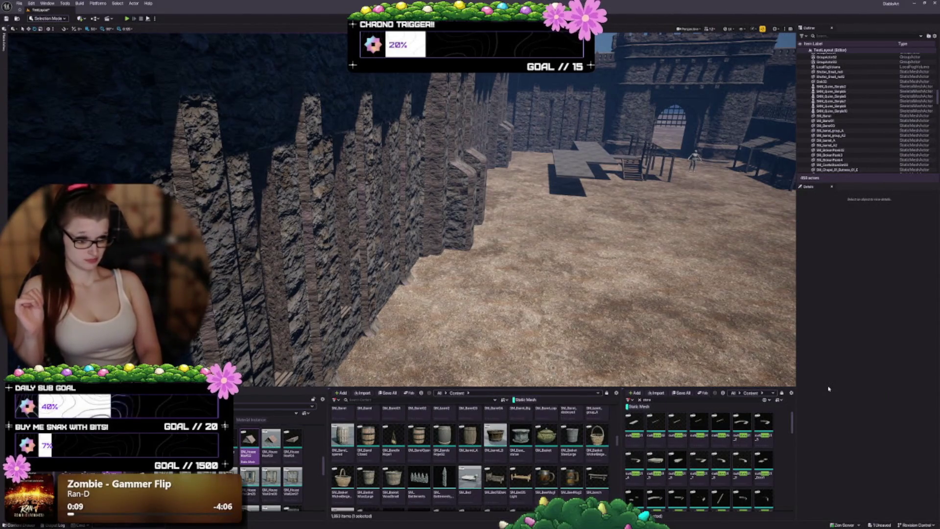
{"action": "scroll", "coordinate": [532, 452], "scroll_direction": "down", "scroll_amount": 1}
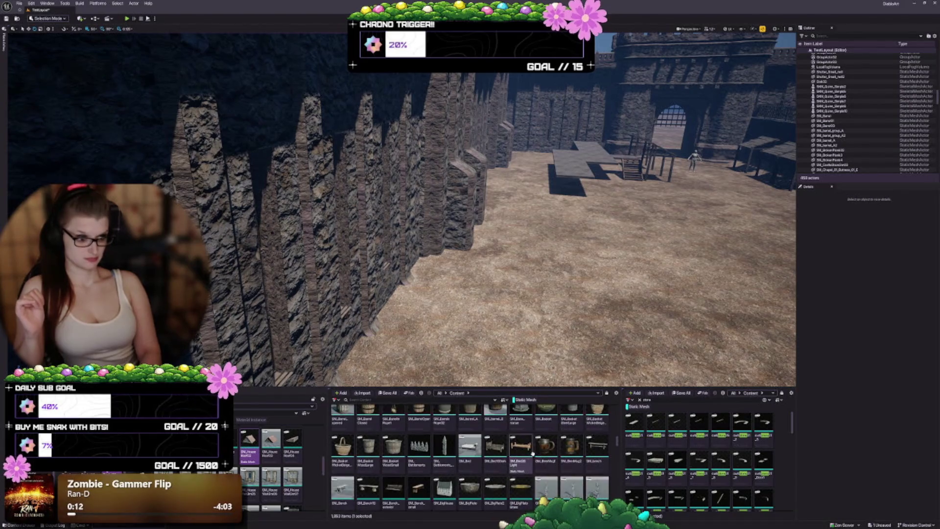
{"action": "mouse_move", "coordinate": [716, 458]}
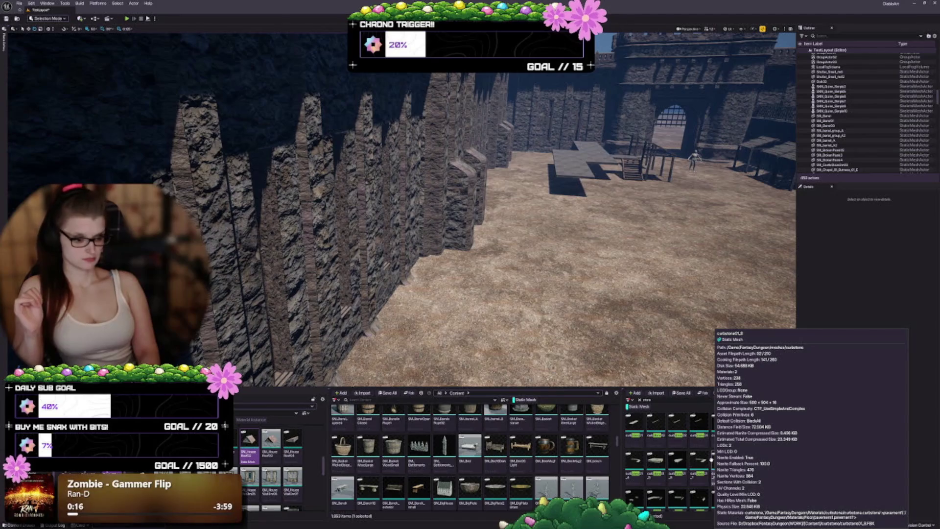
{"action": "scroll", "coordinate": [524, 460], "scroll_direction": "down", "scroll_amount": 1}
{"action": "mouse_move", "coordinate": [523, 460]}
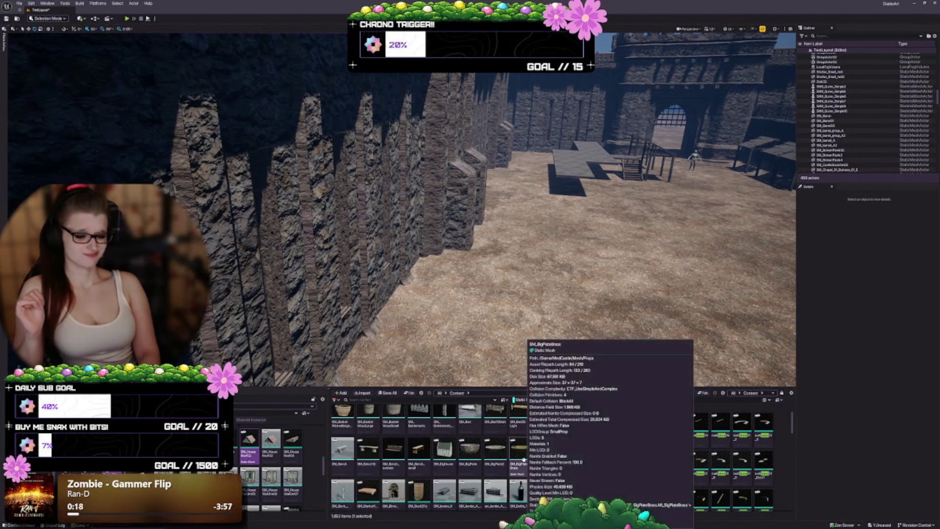
{"action": "scroll", "coordinate": [523, 460], "scroll_direction": "down", "scroll_amount": 1}
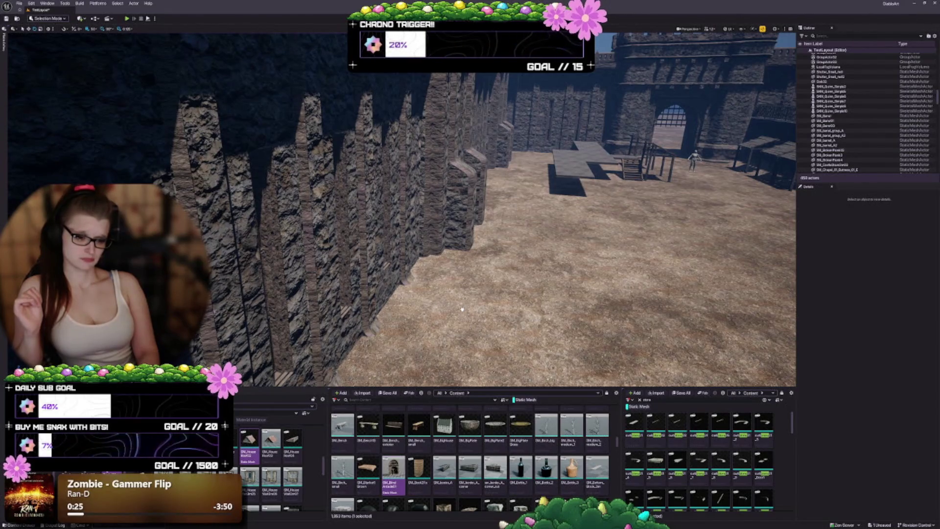
{"action": "mouse_move", "coordinate": [462, 309]}
{"action": "left_mouse_down"}
{"action": "mouse_move", "coordinate": [483, 315]}
{"action": "mouse_move", "coordinate": [362, 325]}
{"action": "mouse_move", "coordinate": [416, 324]}
{"action": "mouse_move", "coordinate": [411, 338]}
{"action": "mouse_move", "coordinate": [419, 326]}
{"action": "left_mouse_up"}
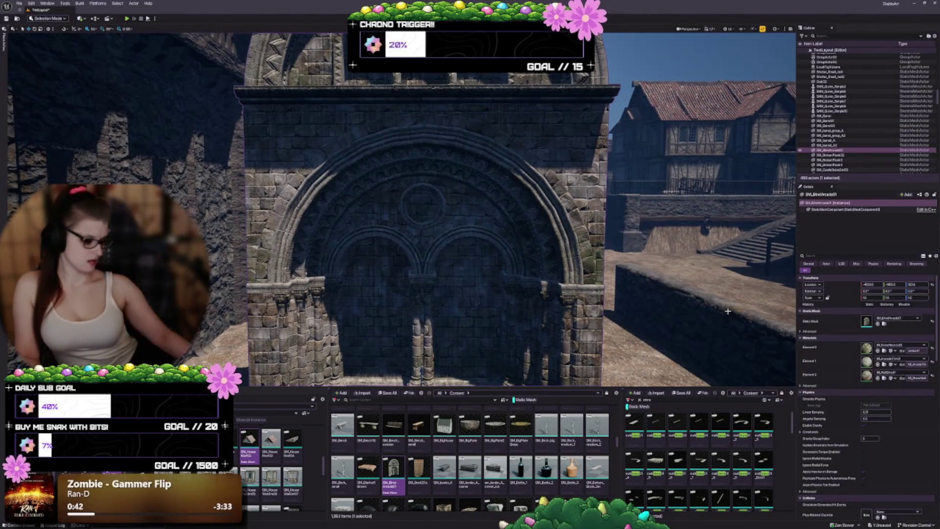
- Delete the placed SM_BlindArcade01 arch facade from the courtyard
{"action": "key", "text": "Delete"}
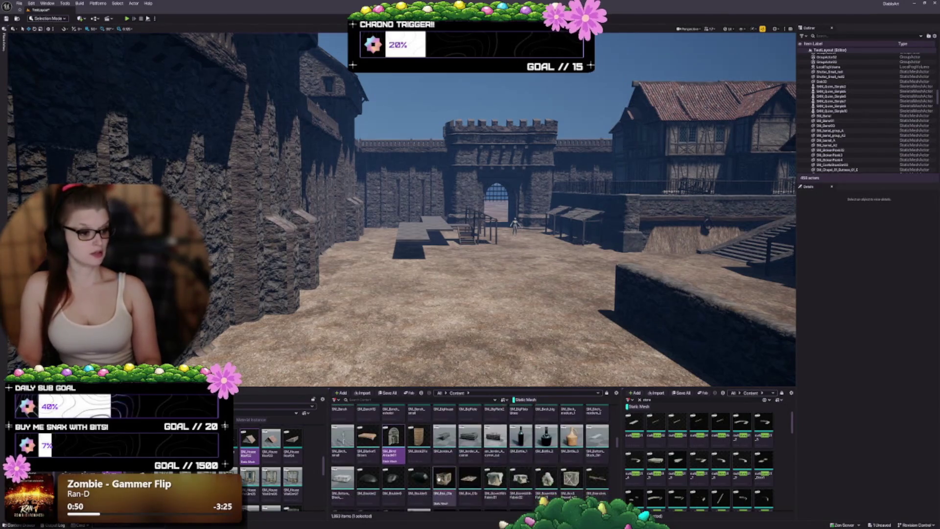
{"action": "scroll", "coordinate": [479, 496], "scroll_direction": "down", "scroll_amount": 1}
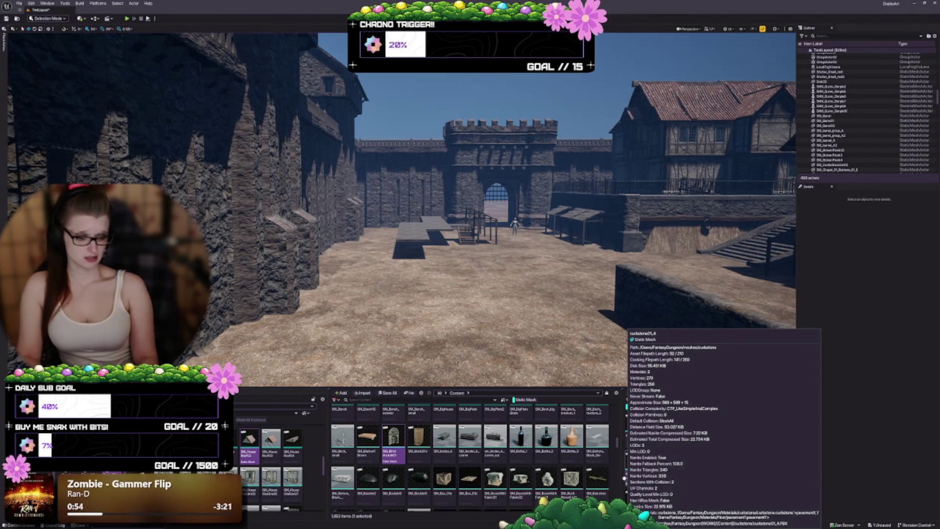
{"action": "scroll", "coordinate": [561, 441], "scroll_direction": "down", "scroll_amount": 1}
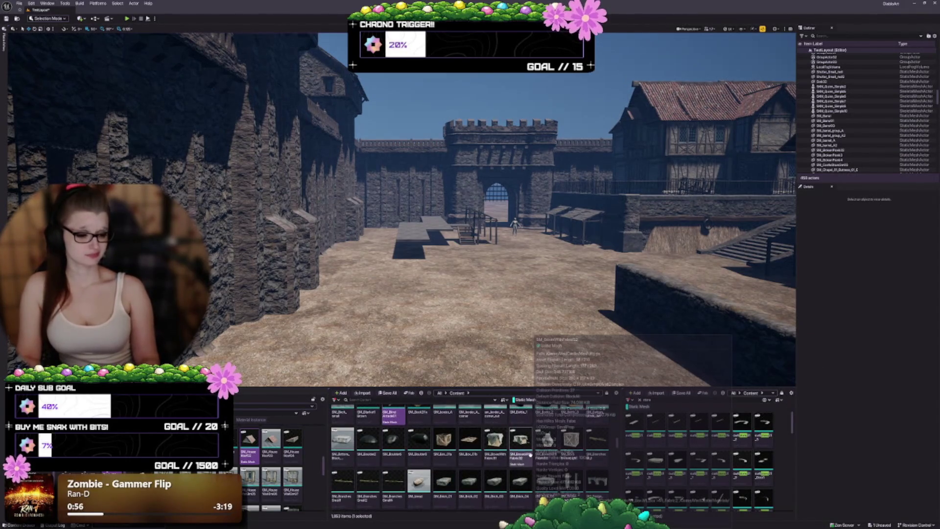
{"action": "scroll", "coordinate": [563, 445], "scroll_direction": "down", "scroll_amount": 1}
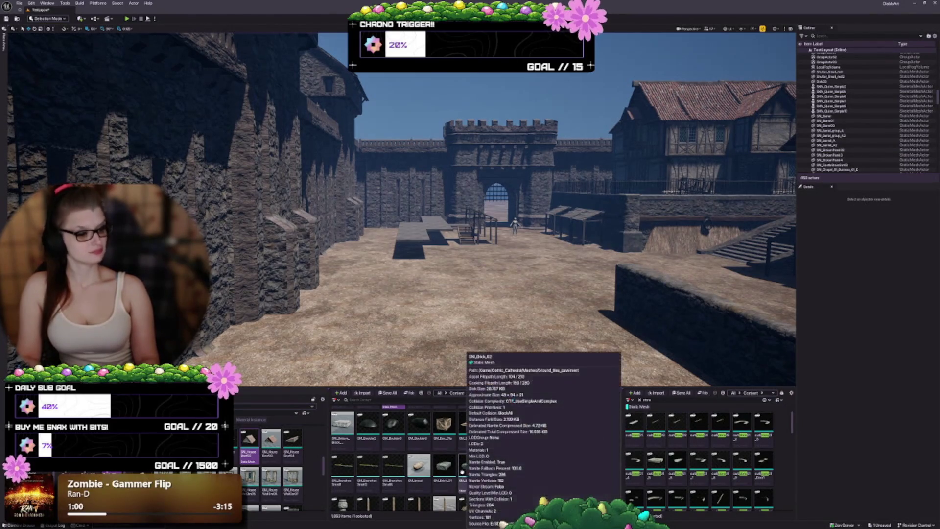
{"action": "scroll", "coordinate": [461, 469], "scroll_direction": "down", "scroll_amount": 1}
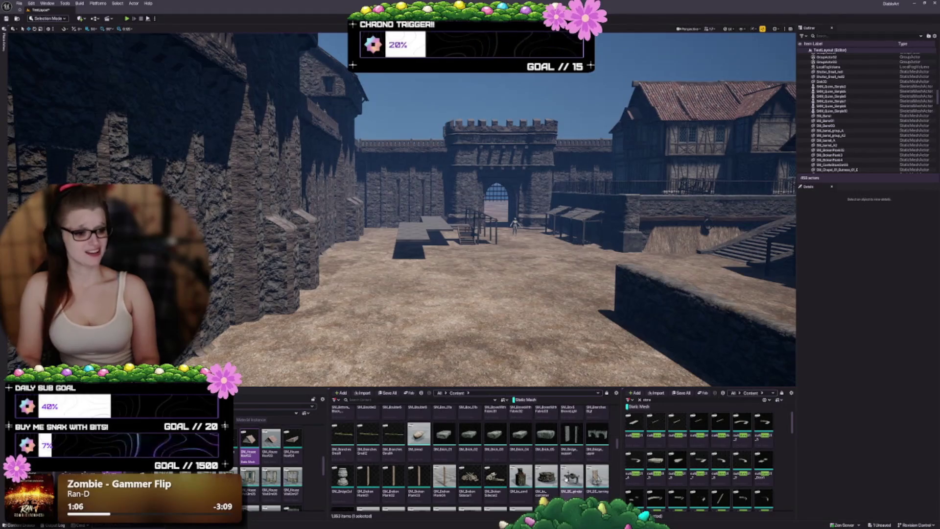
{"action": "scroll", "coordinate": [515, 509], "scroll_direction": "down", "scroll_amount": 1}
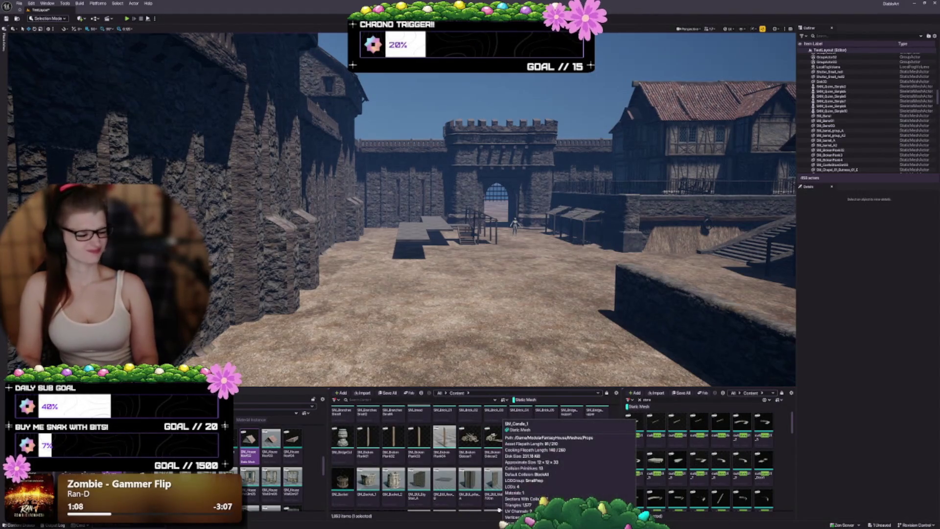
{"action": "scroll", "coordinate": [499, 510], "scroll_direction": "down", "scroll_amount": 1}
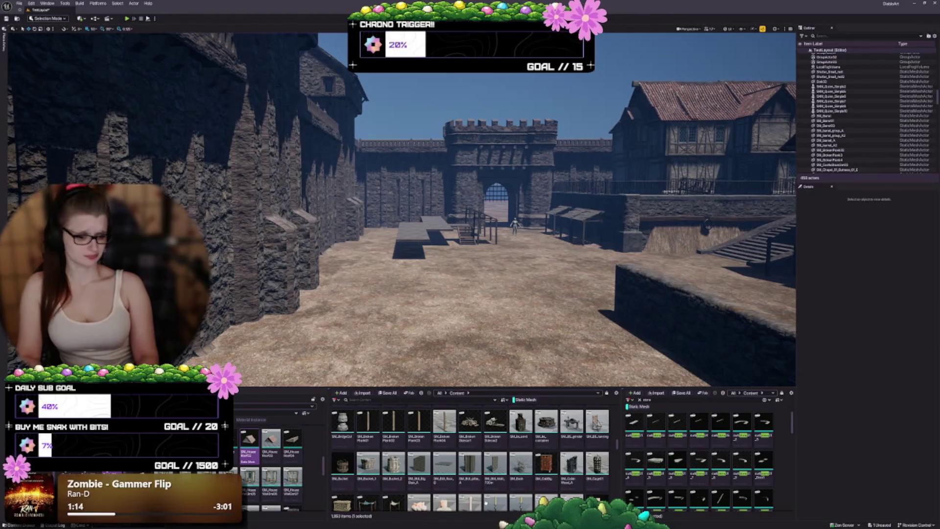
{"action": "scroll", "coordinate": [485, 503], "scroll_direction": "down", "scroll_amount": 1}
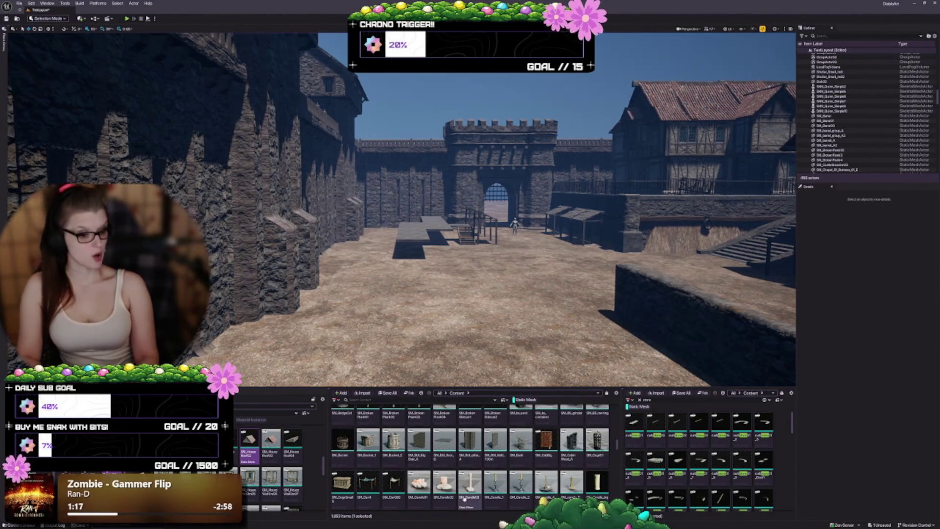
{"action": "scroll", "coordinate": [464, 498], "scroll_direction": "down", "scroll_amount": 2}
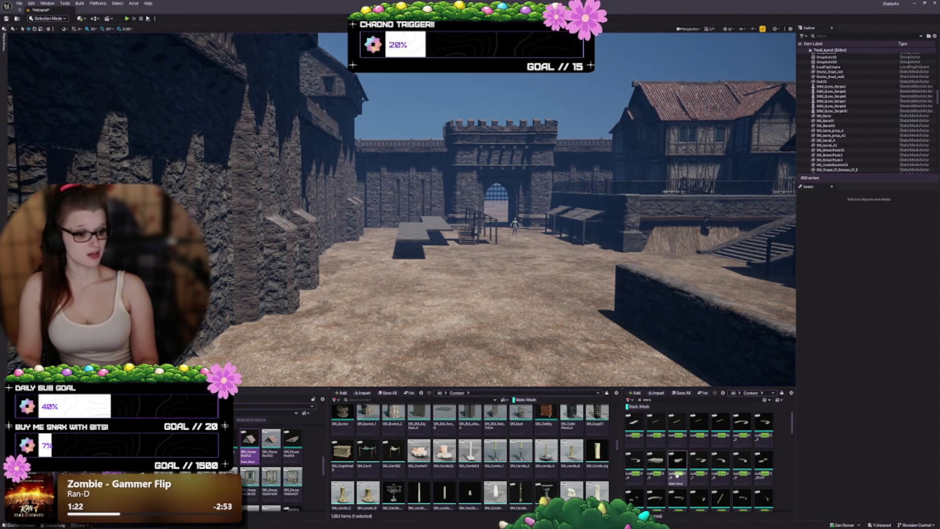
{"action": "mouse_move", "coordinate": [677, 474]}
{"action": "scroll", "coordinate": [538, 469], "scroll_direction": "down", "scroll_amount": 2}
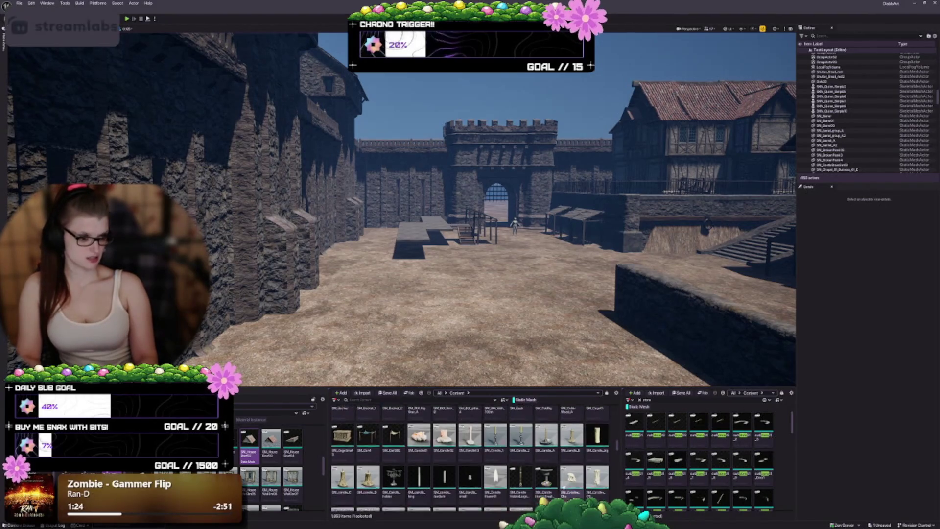
{"action": "scroll", "coordinate": [573, 478], "scroll_direction": "down", "scroll_amount": 1}
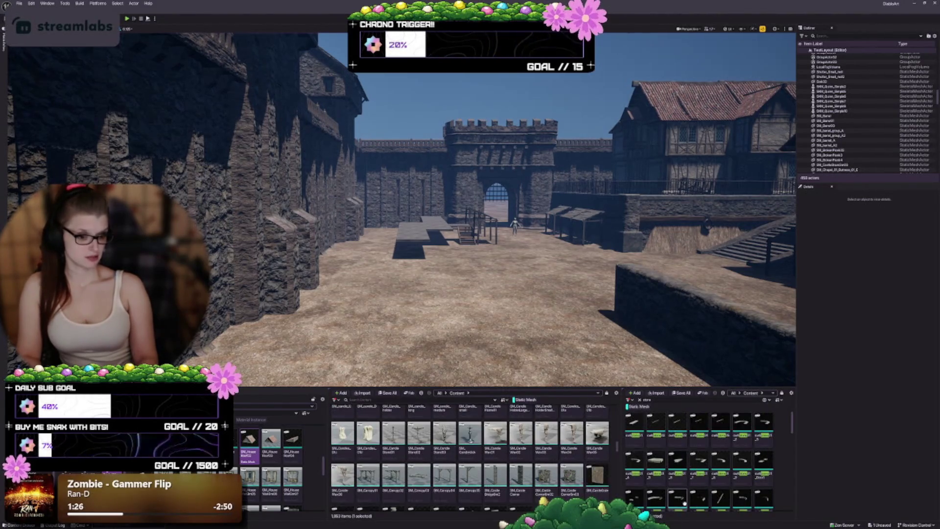
{"action": "mouse_move", "coordinate": [684, 503]}
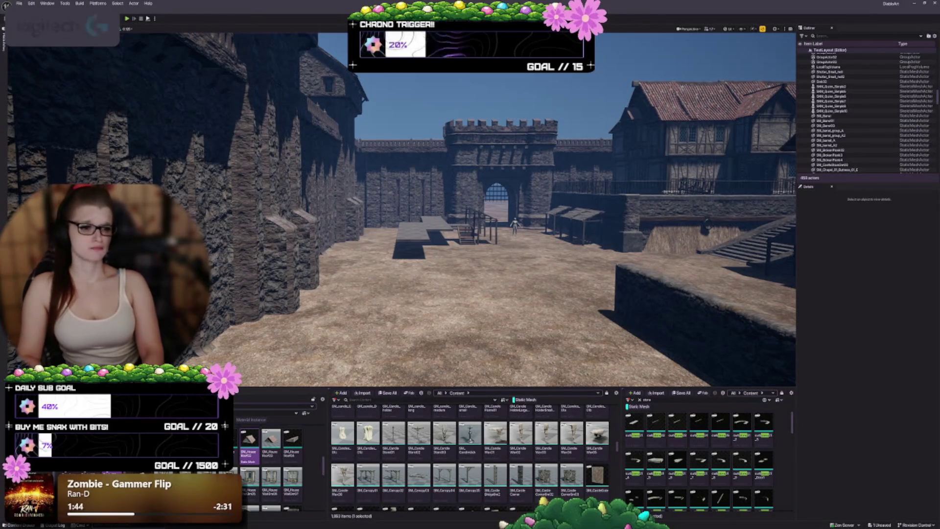
- Place an SM_Canopy01 canopy in the courtyard near the gate
{"action": "mouse_move", "coordinate": [428, 227]}
{"action": "left_mouse_down"}
{"action": "mouse_move", "coordinate": [485, 225]}
{"action": "mouse_move", "coordinate": [427, 227]}
{"action": "mouse_move", "coordinate": [405, 253]}
{"action": "mouse_move", "coordinate": [414, 249]}
{"action": "left_mouse_up"}
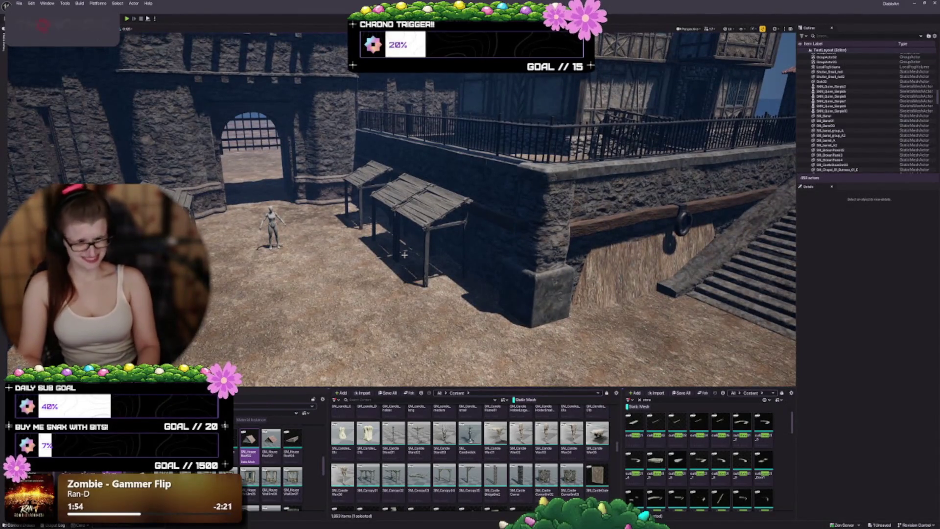
{"action": "mouse_move", "coordinate": [413, 250]}
{"action": "left_mouse_down"}
{"action": "mouse_move", "coordinate": [402, 242]}
{"action": "mouse_move", "coordinate": [404, 250]}
{"action": "left_mouse_up"}
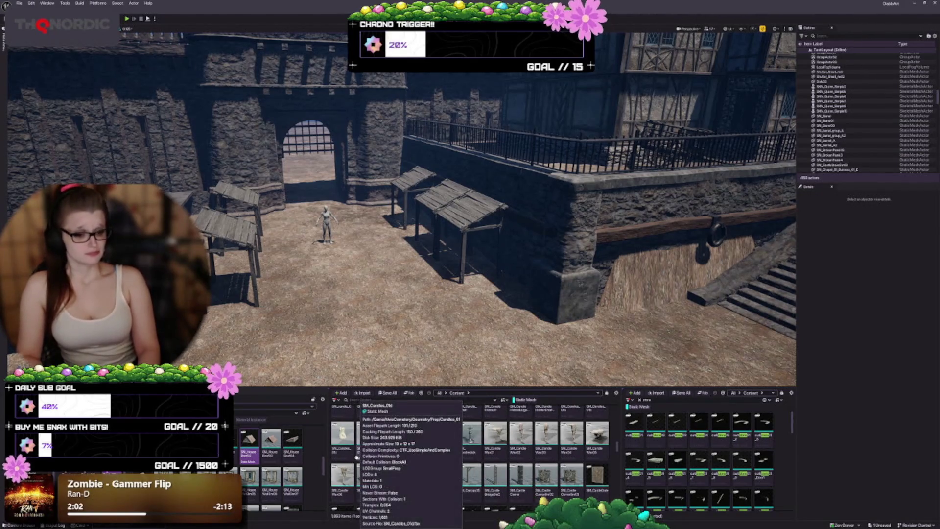
{"action": "mouse_move", "coordinate": [369, 470]}
{"action": "left_mouse_down"}
{"action": "mouse_move", "coordinate": [338, 332]}
{"action": "mouse_move", "coordinate": [345, 337]}
{"action": "left_mouse_up"}
{"action": "scroll", "coordinate": [424, 310], "scroll_direction": "up", "scroll_amount": 5}
{"action": "scroll", "coordinate": [424, 310], "scroll_direction": "up", "scroll_amount": 5}
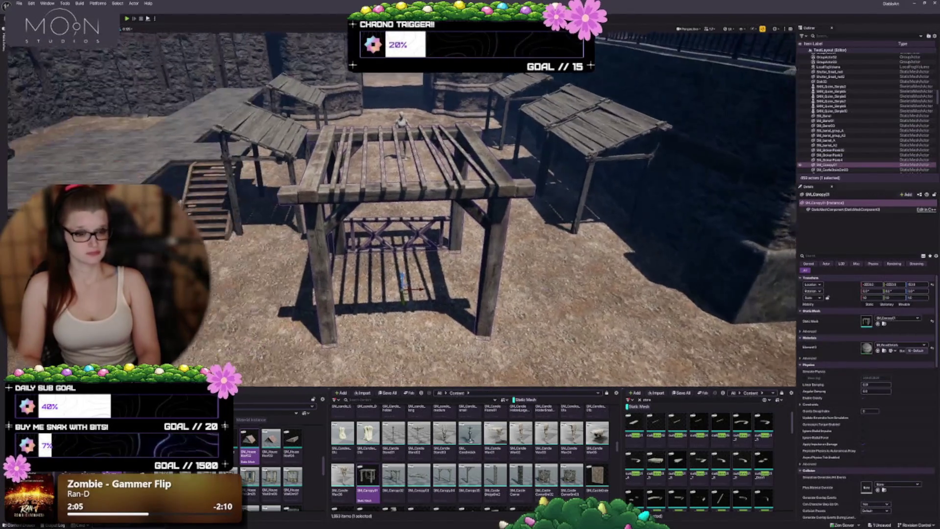
{"action": "left_click_drag", "start_coordinate": [401, 211], "coordinate": [318, 196]}
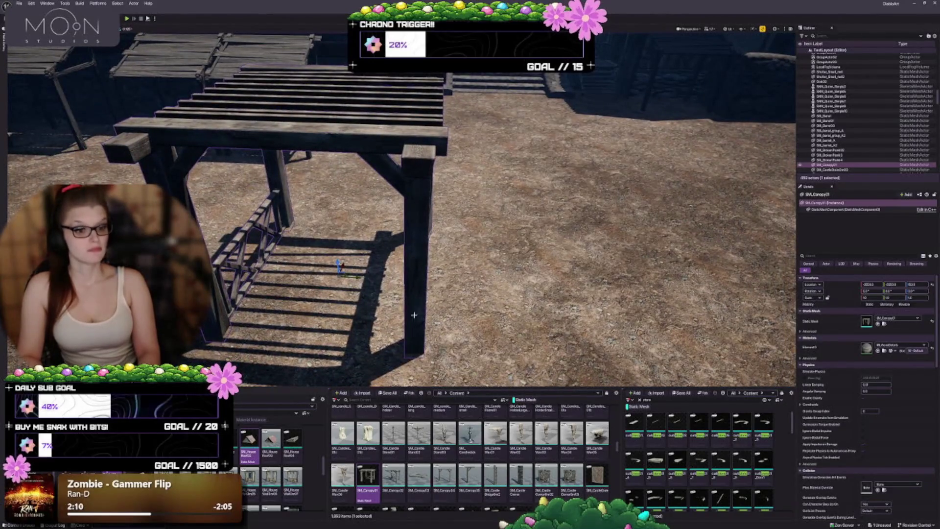
- Duplicate the canopy to its right and swap the copy to SM_Canopy02
{"action": "left_click_drag", "start_coordinate": [351, 277], "coordinate": [576, 298]}
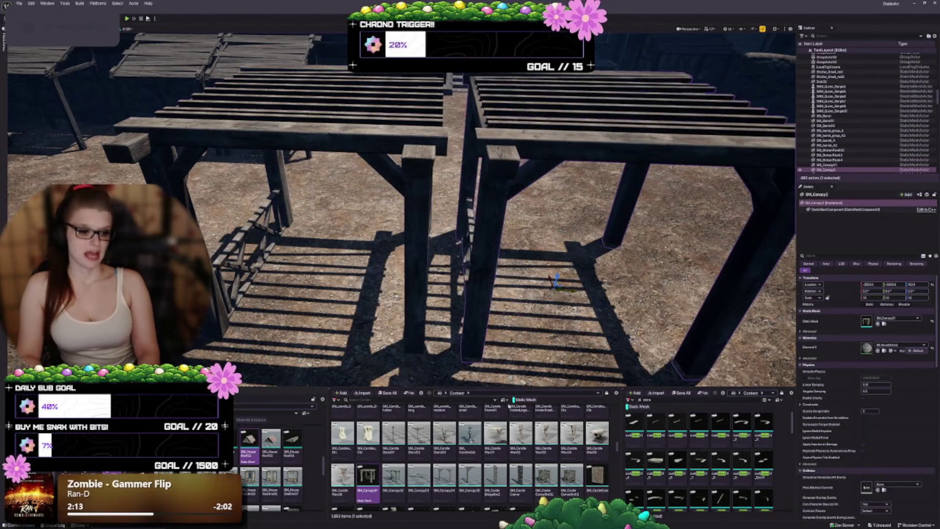
{"action": "left_click", "coordinate": [394, 475]}
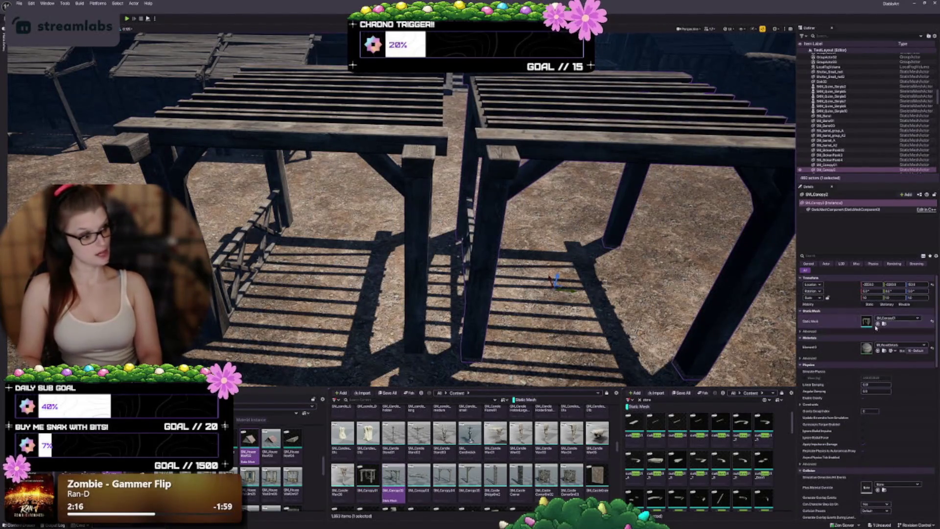
{"action": "left_click", "coordinate": [877, 324]}
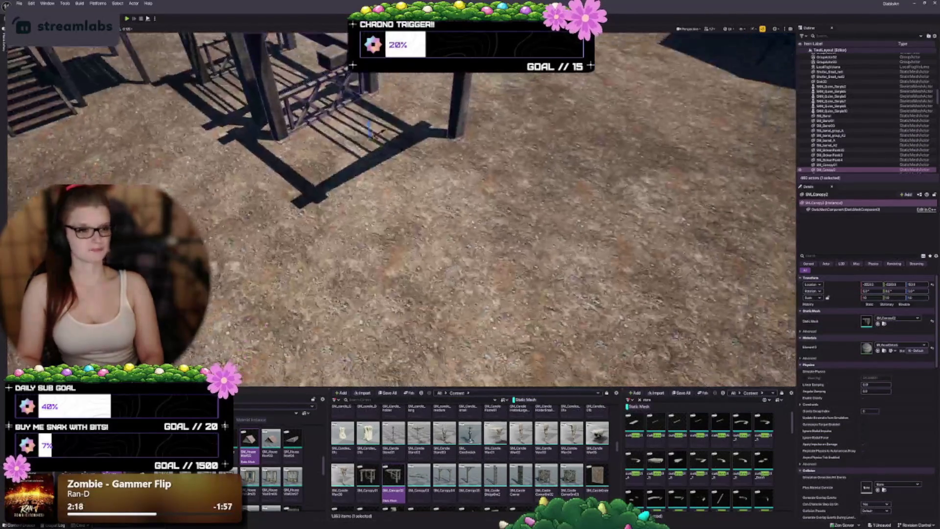
{"action": "key", "text": "f"}
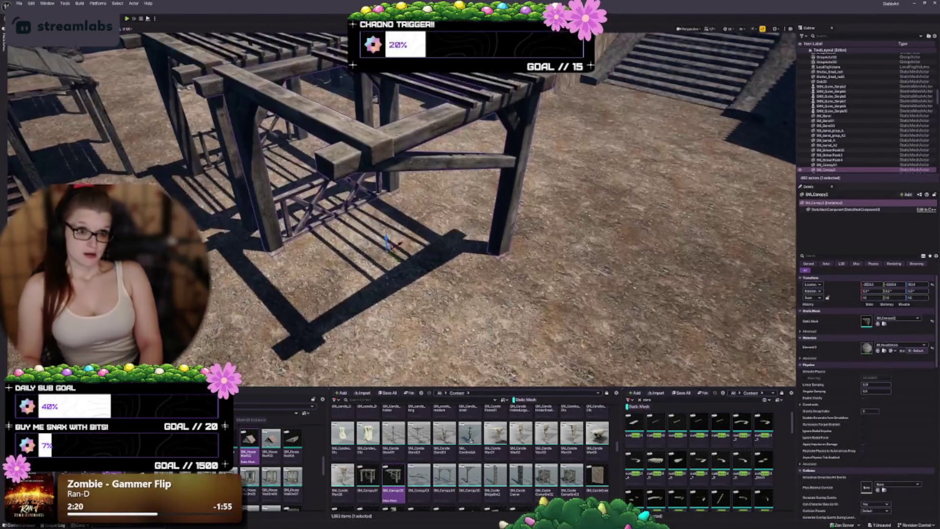
{"action": "scroll", "coordinate": [401, 210], "scroll_direction": "down", "scroll_amount": 10}
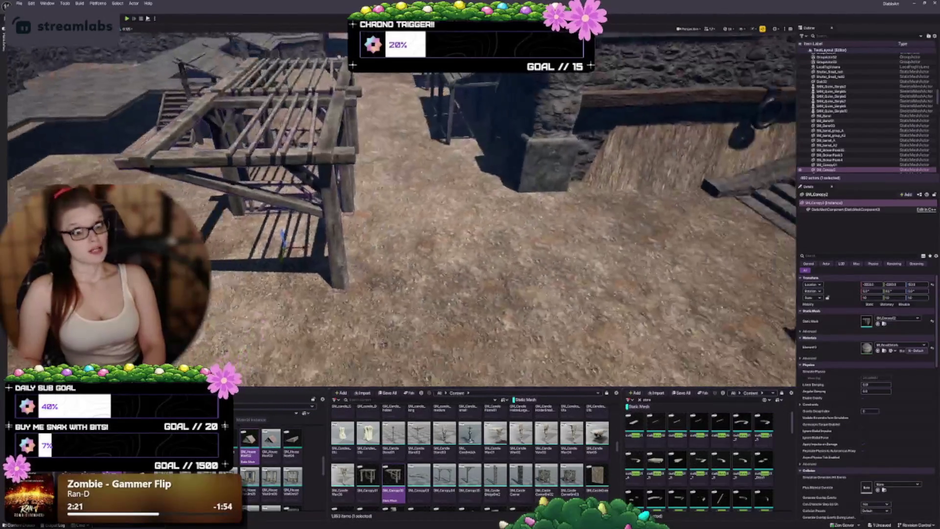
{"action": "key", "text": "f"}
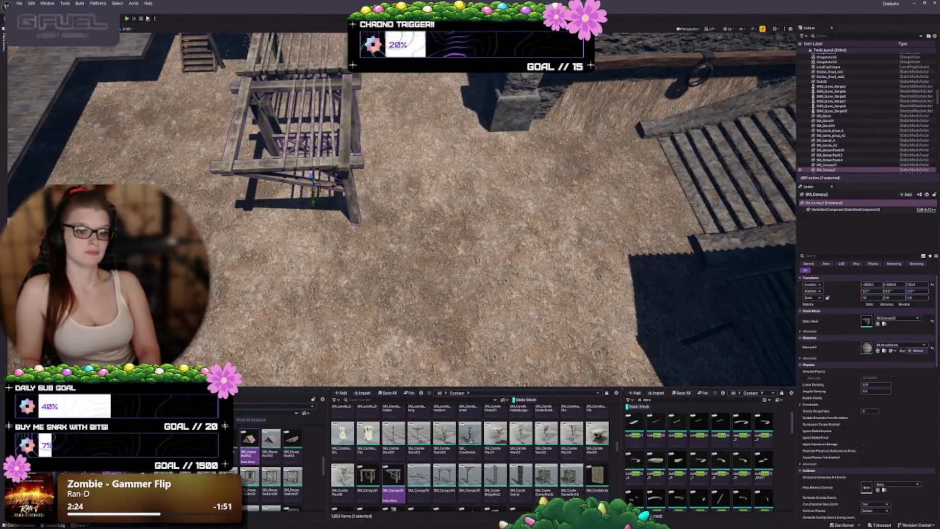
- Add another copy as an SM_Canopy03 lattice canopy, then delete it
{"action": "left_click_drag", "start_coordinate": [334, 185], "coordinate": [449, 194]}
{"action": "left_click", "coordinate": [418, 475]}
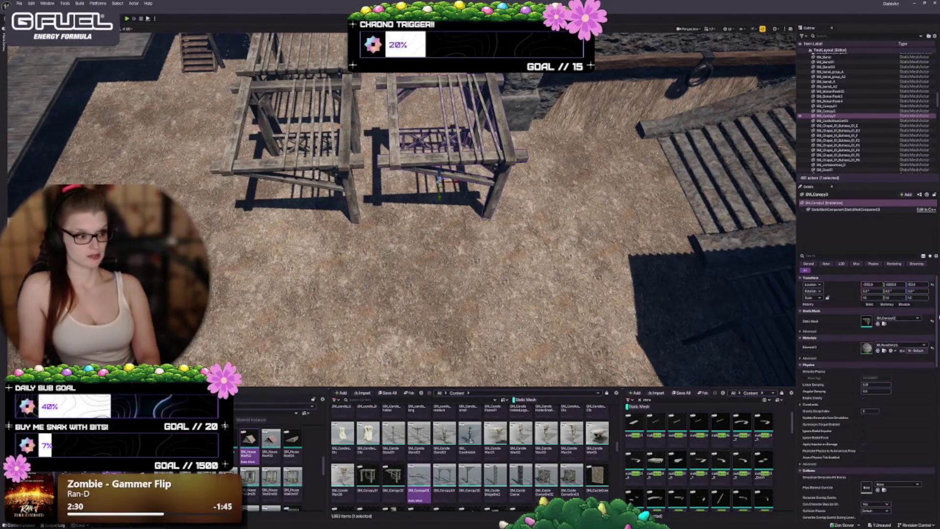
{"action": "left_click", "coordinate": [878, 323]}
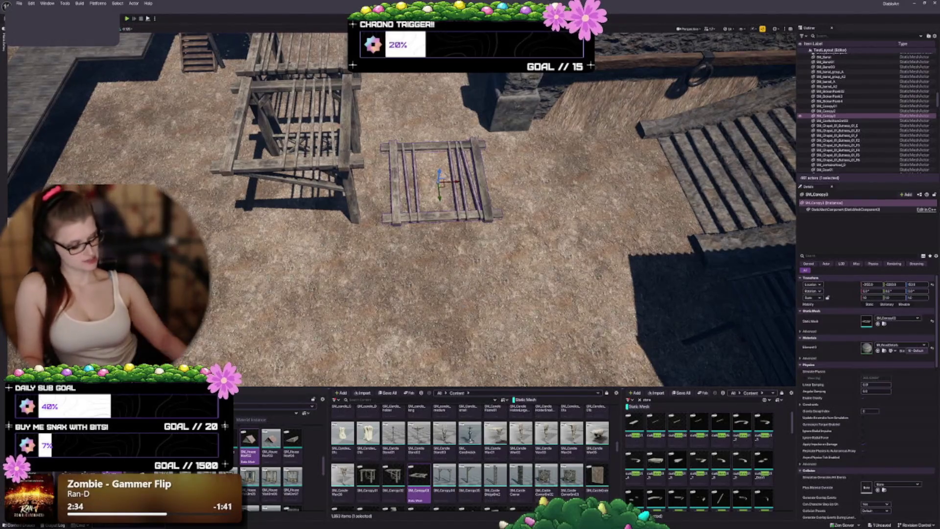
{"action": "key", "text": "Delete"}
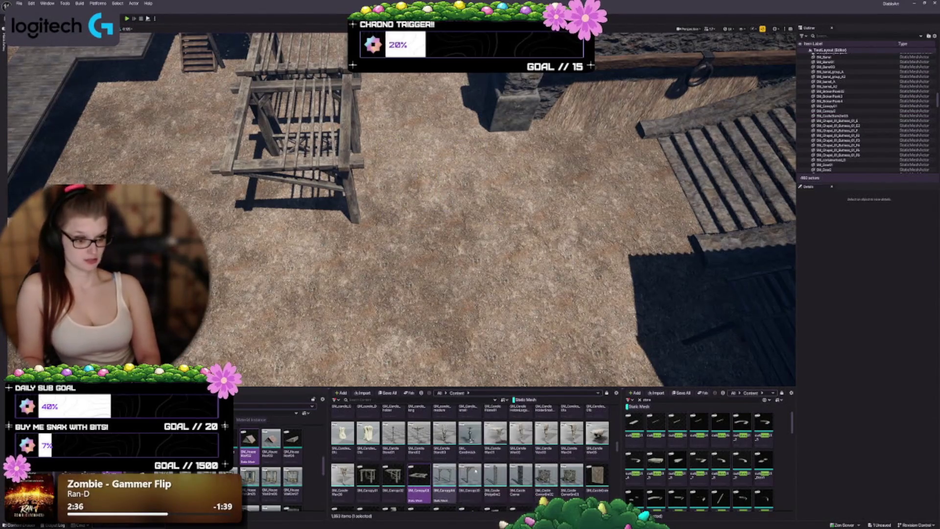
- Delete the remaining wooden canopy frames to clear the courtyard dirt
{"action": "scroll", "coordinate": [401, 206], "scroll_direction": "down", "scroll_amount": 2}
{"action": "scroll", "coordinate": [401, 205], "scroll_direction": "down", "scroll_amount": 2}
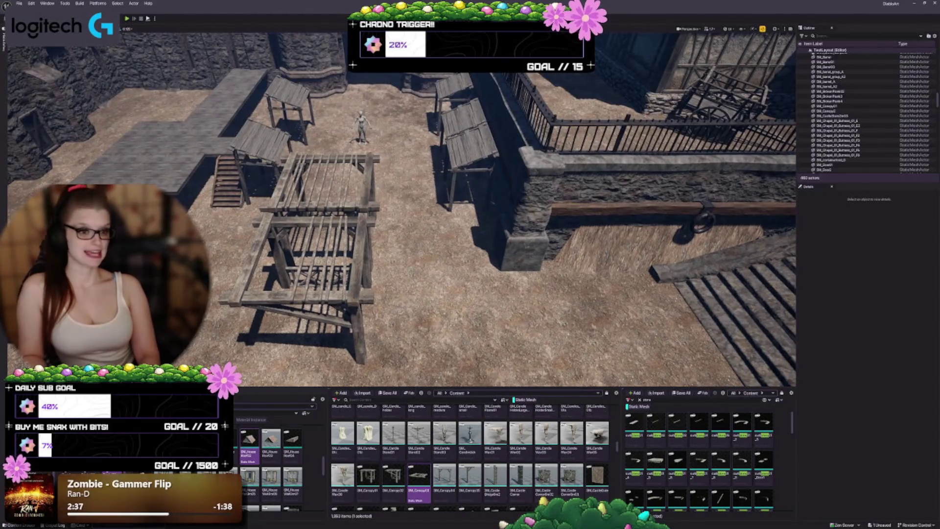
{"action": "left_click", "coordinate": [364, 233]}
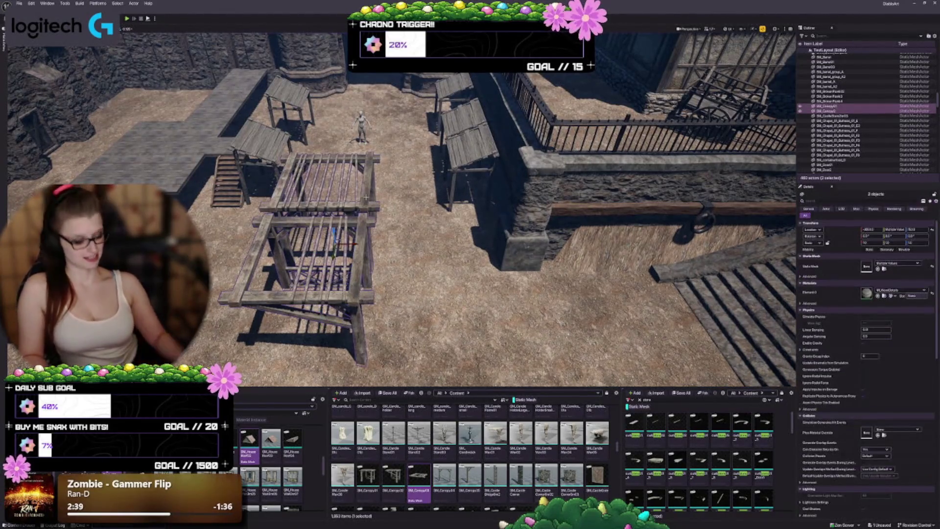
{"action": "key", "text": "Delete"}
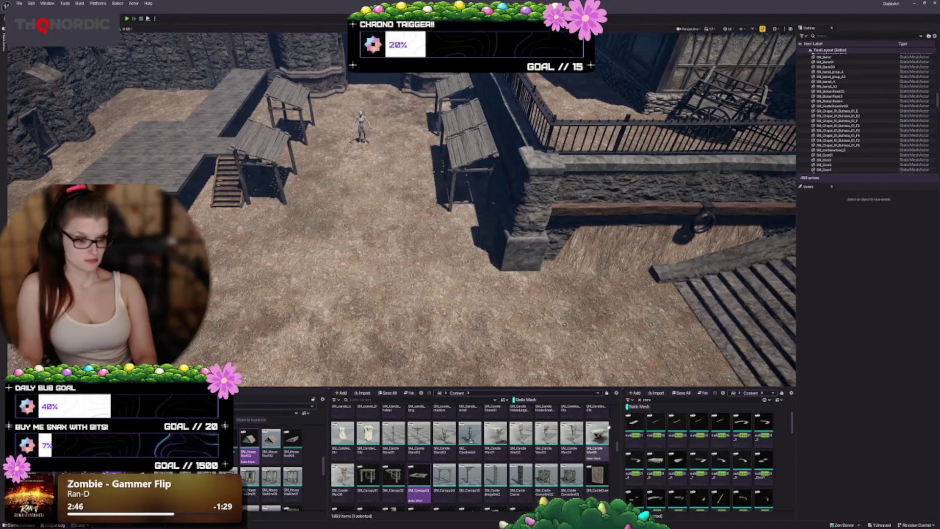
{"action": "mouse_move", "coordinate": [606, 427]}
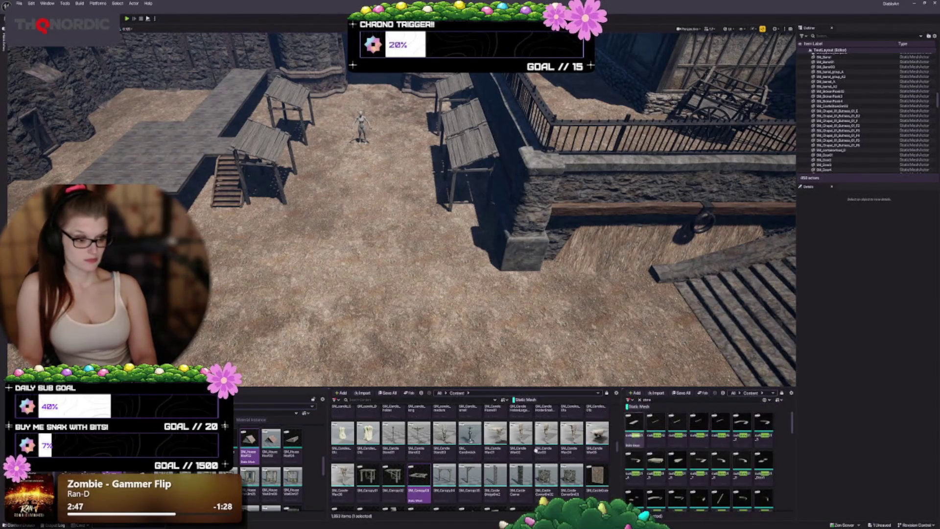
{"action": "scroll", "coordinate": [421, 455], "scroll_direction": "down", "scroll_amount": 2}
{"action": "mouse_move", "coordinate": [421, 456]}
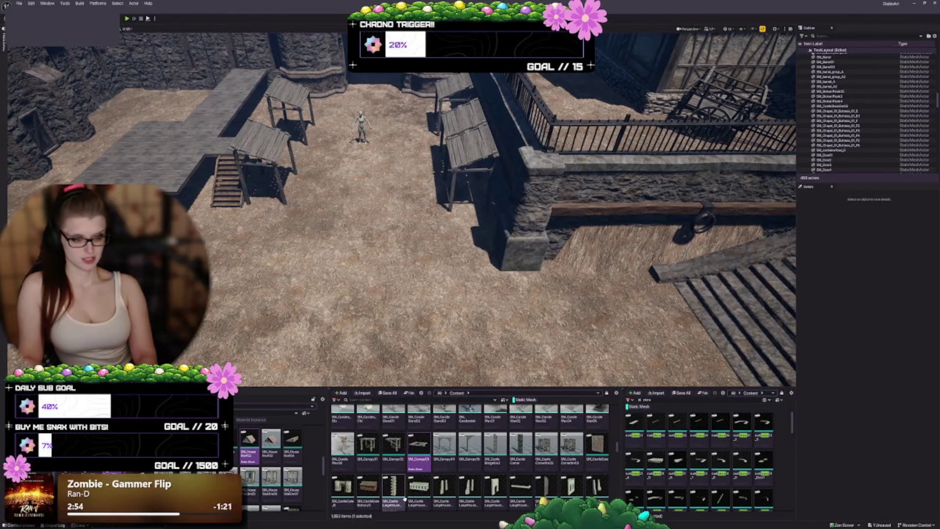
{"action": "scroll", "coordinate": [450, 470], "scroll_direction": "down", "scroll_amount": 2}
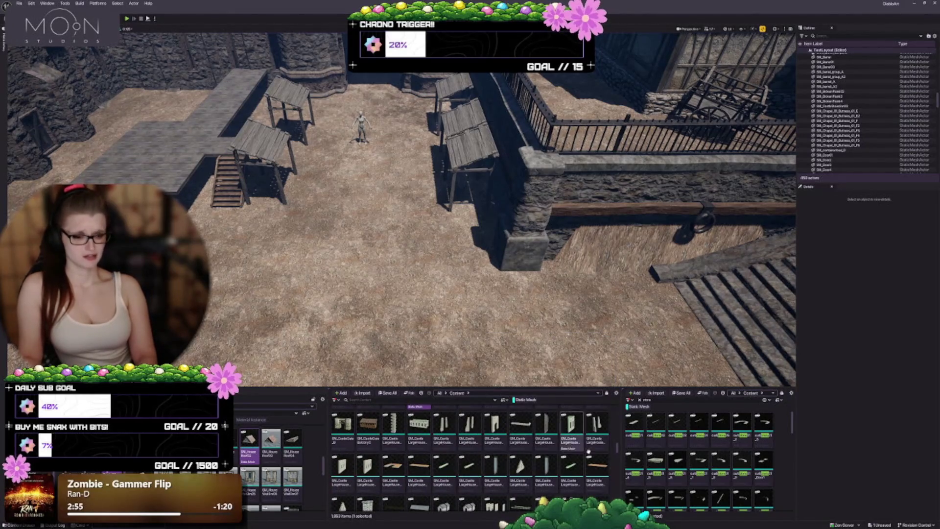
{"action": "mouse_move", "coordinate": [628, 455]}
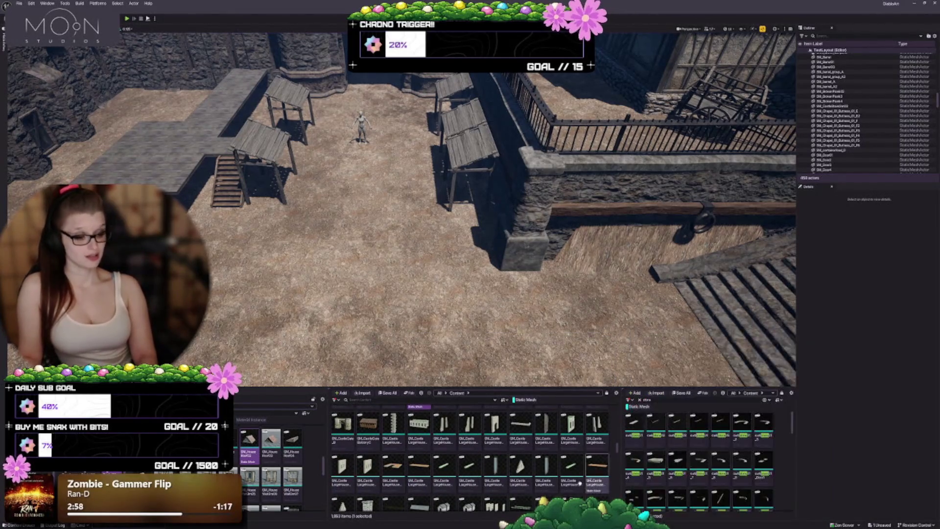
{"action": "mouse_move", "coordinate": [493, 476]}
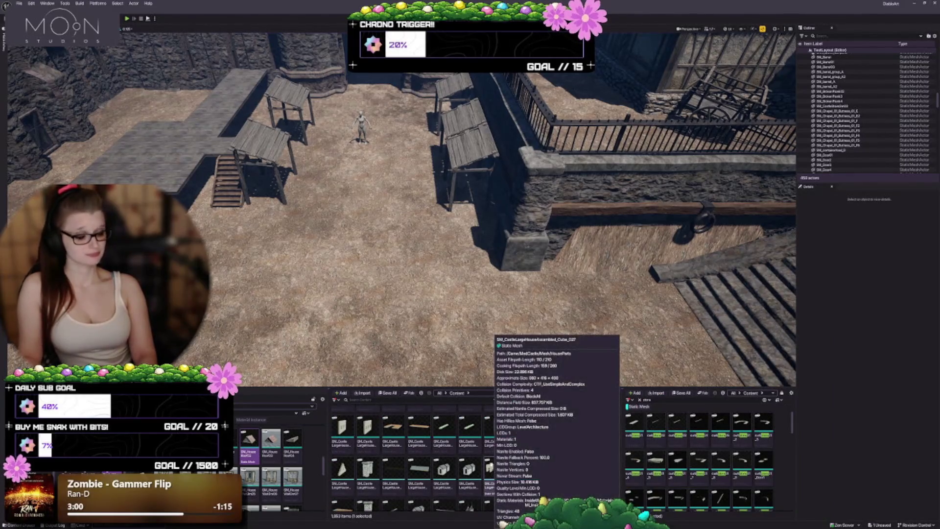
{"action": "scroll", "coordinate": [491, 470], "scroll_direction": "down", "scroll_amount": 1}
{"action": "scroll", "coordinate": [489, 465], "scroll_direction": "down", "scroll_amount": 2}
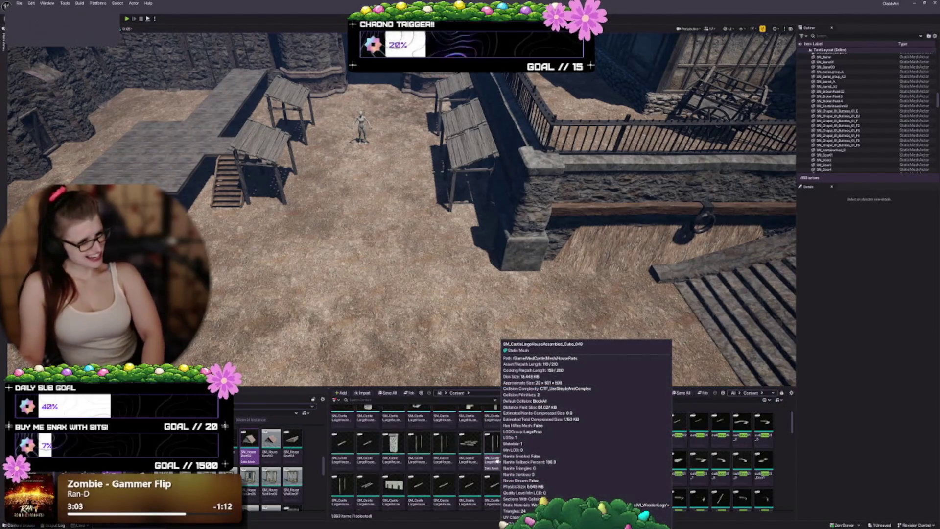
{"action": "scroll", "coordinate": [497, 461], "scroll_direction": "down", "scroll_amount": 1}
{"action": "mouse_move", "coordinate": [542, 452]}
{"action": "scroll", "coordinate": [543, 451], "scroll_direction": "down", "scroll_amount": 2}
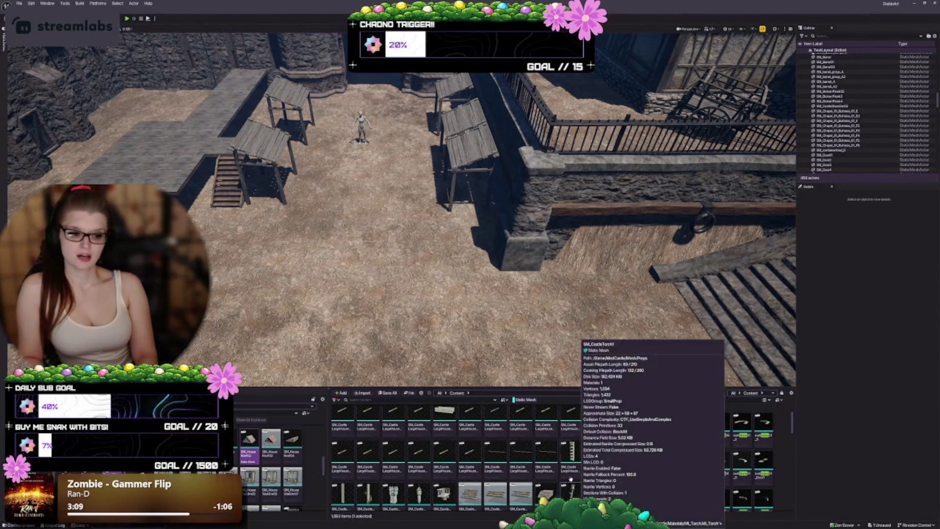
{"action": "scroll", "coordinate": [570, 477], "scroll_direction": "down", "scroll_amount": 1}
{"action": "mouse_move", "coordinate": [567, 470]}
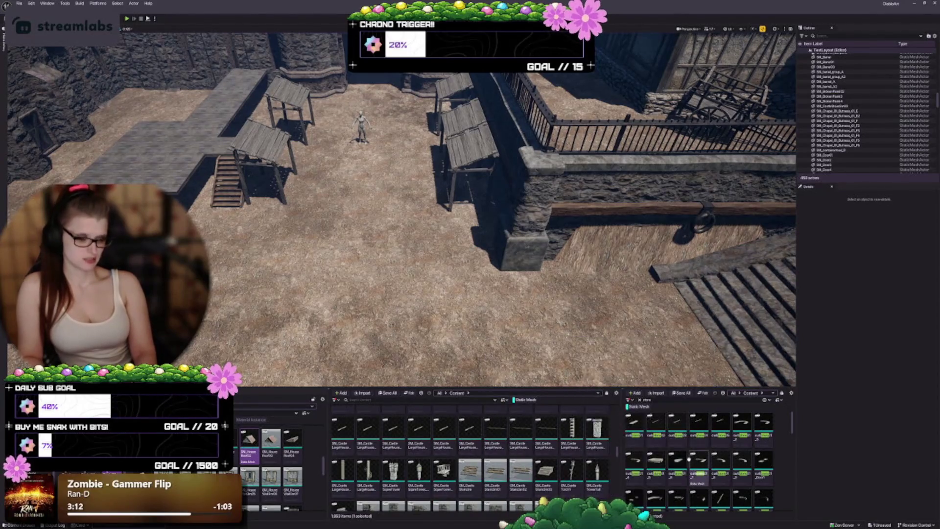
{"action": "scroll", "coordinate": [497, 477], "scroll_direction": "down", "scroll_amount": 2}
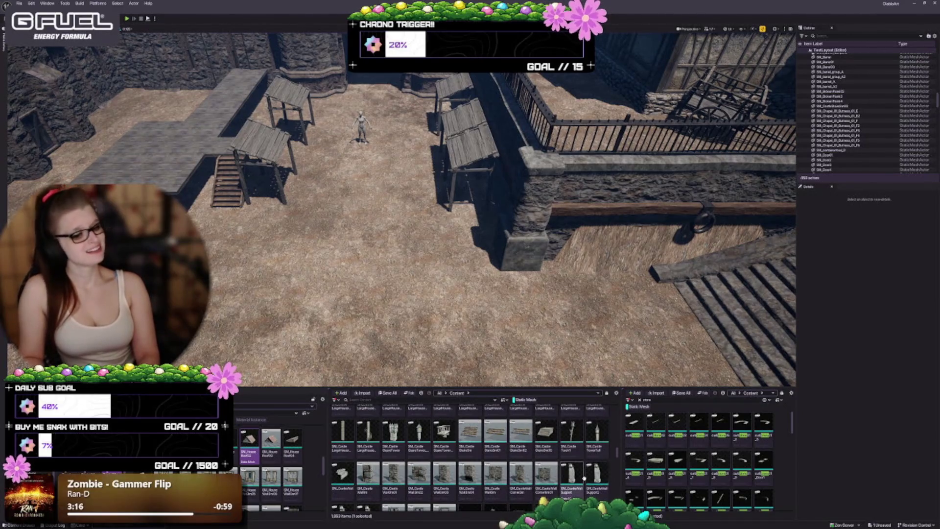
{"action": "scroll", "coordinate": [505, 489], "scroll_direction": "down", "scroll_amount": 3}
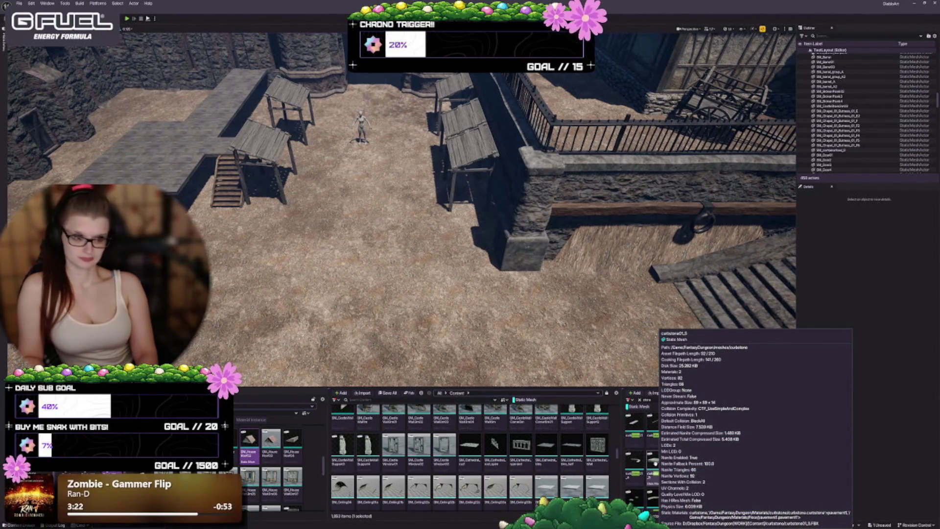
{"action": "scroll", "coordinate": [487, 489], "scroll_direction": "down", "scroll_amount": 2}
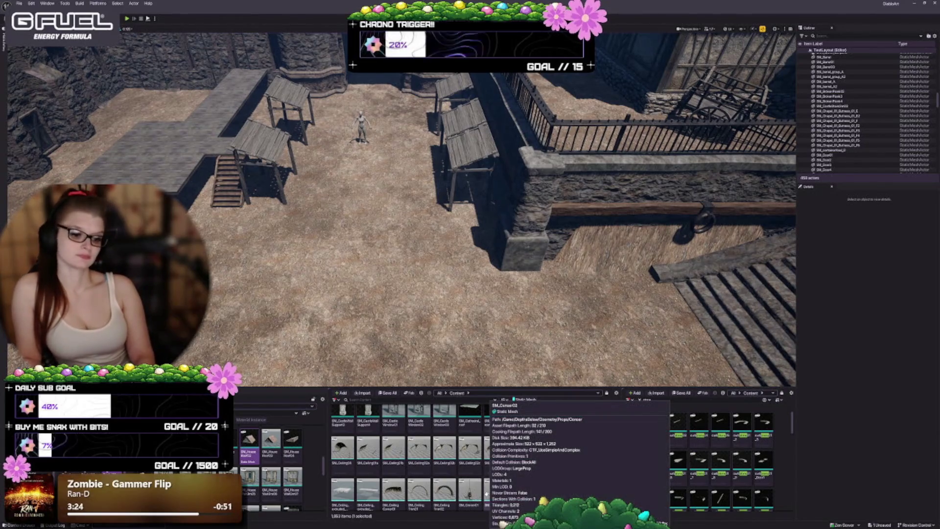
{"action": "scroll", "coordinate": [442, 466], "scroll_direction": "down", "scroll_amount": 2}
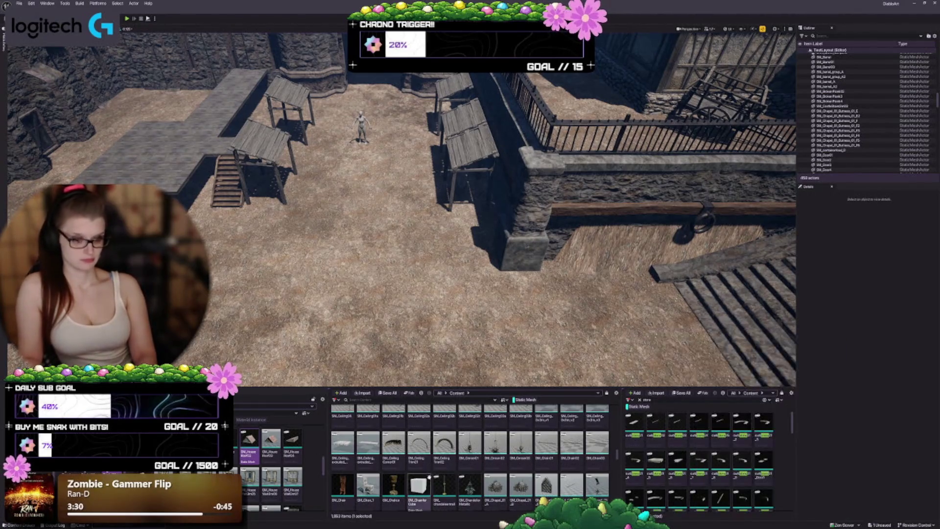
{"action": "left_click", "coordinate": [342, 484]}
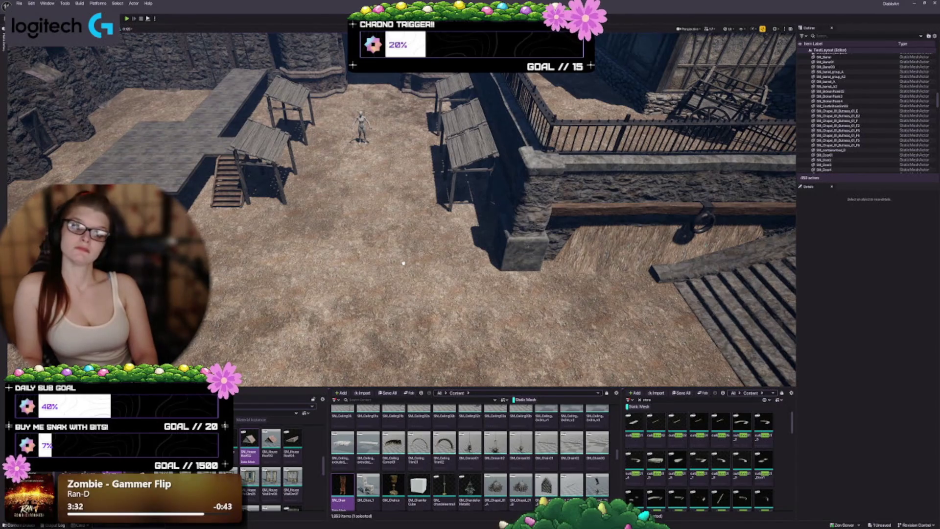
{"action": "left_click_drag", "start_coordinate": [404, 263], "coordinate": [403, 263]}
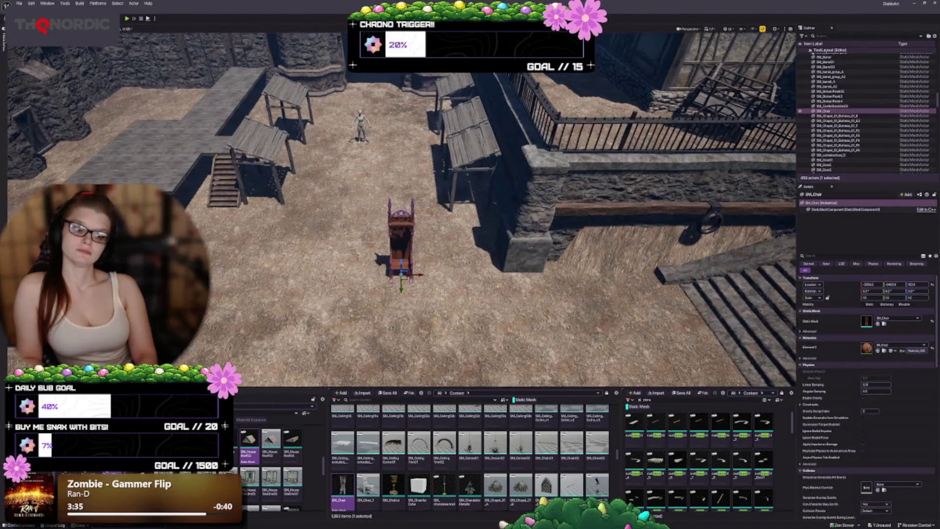
{"action": "key", "text": "f"}
{"action": "scroll", "coordinate": [402, 210], "scroll_direction": "up", "scroll_amount": 5}
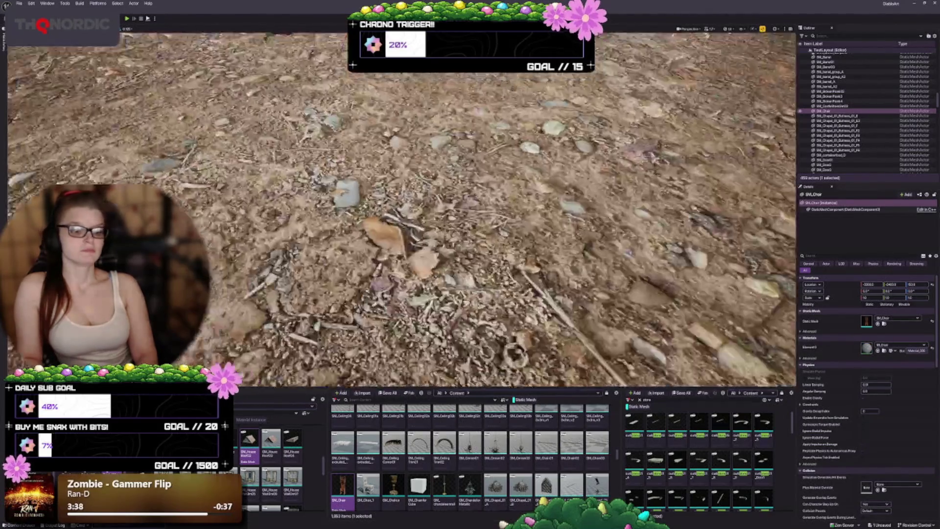
{"action": "scroll", "coordinate": [341, 149], "scroll_direction": "down", "scroll_amount": 8}
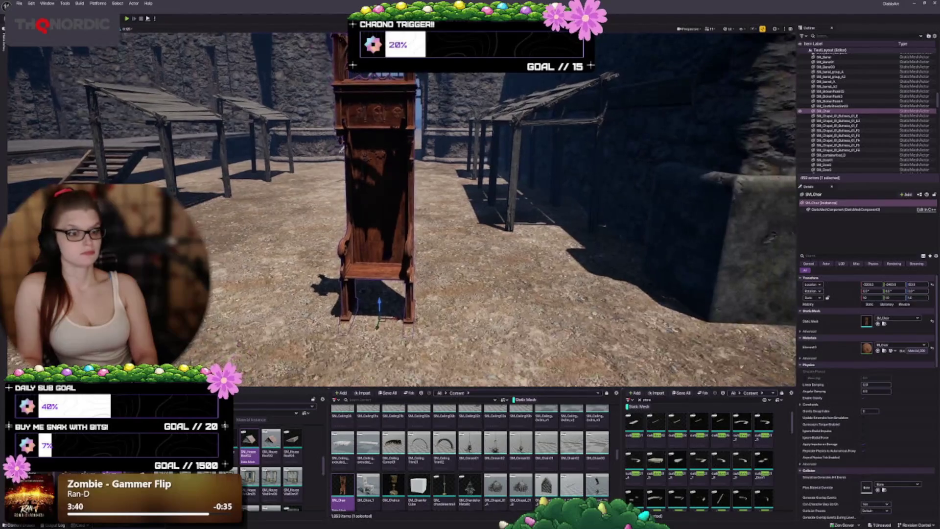
{"action": "key", "text": "Delete"}
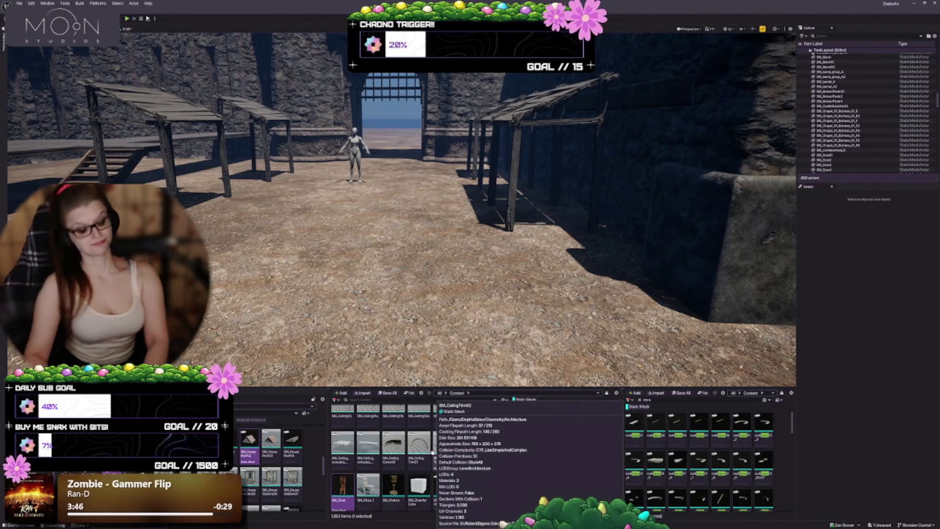
{"action": "scroll", "coordinate": [531, 503], "scroll_direction": "down", "scroll_amount": 1}
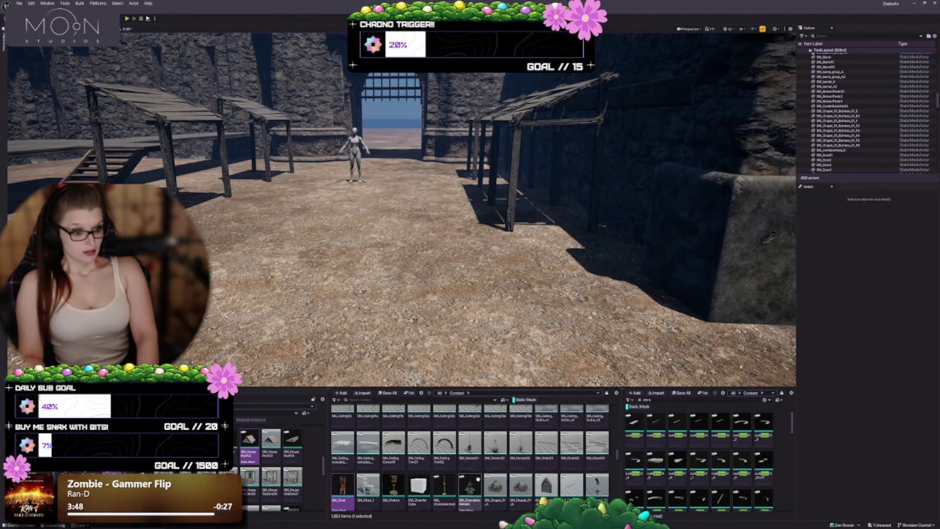
{"action": "scroll", "coordinate": [542, 451], "scroll_direction": "down", "scroll_amount": 1}
{"action": "scroll", "coordinate": [537, 406], "scroll_direction": "down", "scroll_amount": 2}
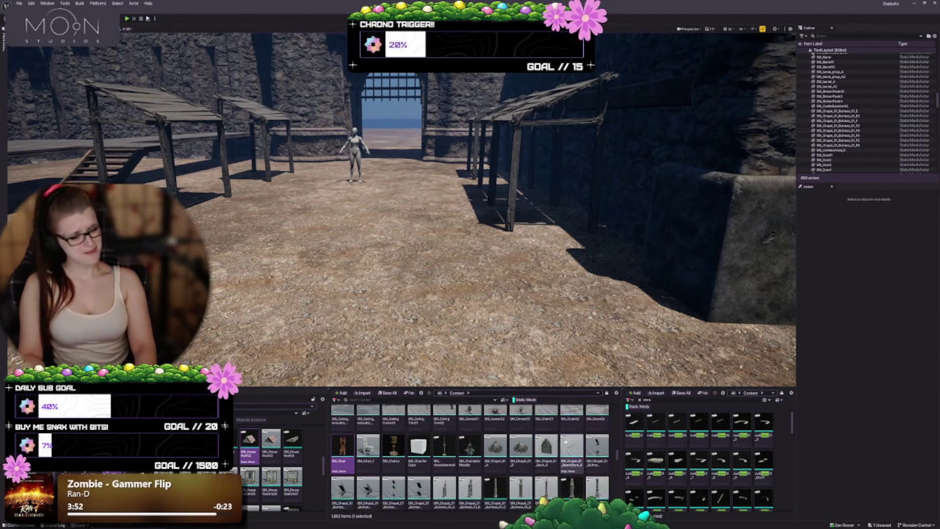
{"action": "scroll", "coordinate": [362, 458], "scroll_direction": "down", "scroll_amount": 3}
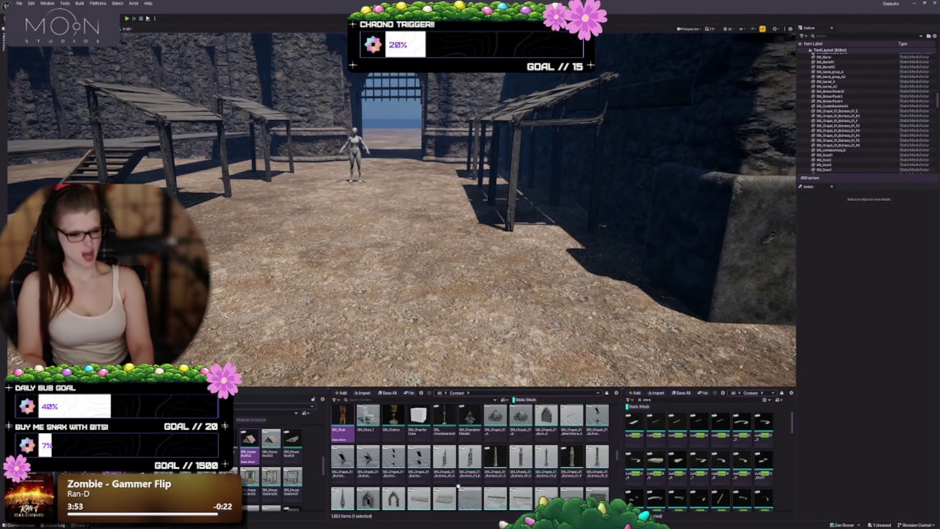
{"action": "scroll", "coordinate": [362, 450], "scroll_direction": "down", "scroll_amount": 3}
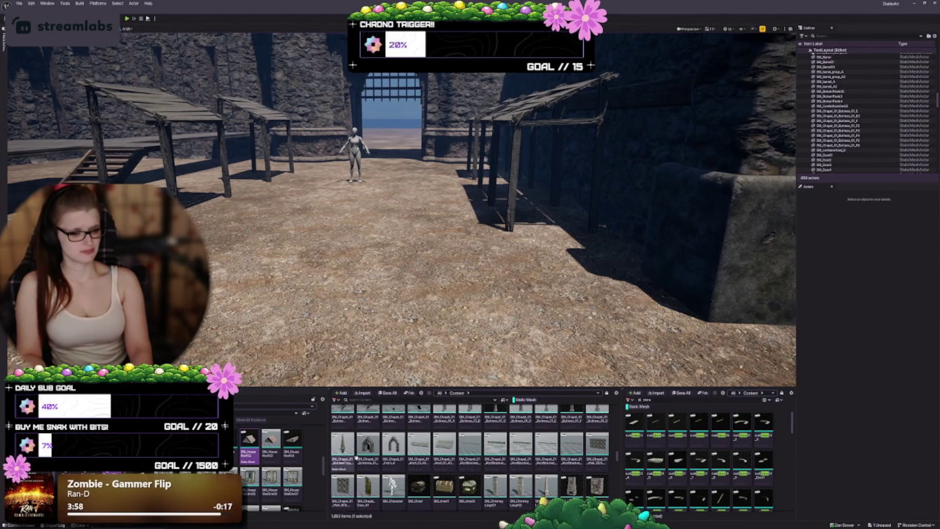
{"action": "scroll", "coordinate": [356, 457], "scroll_direction": "down", "scroll_amount": 2}
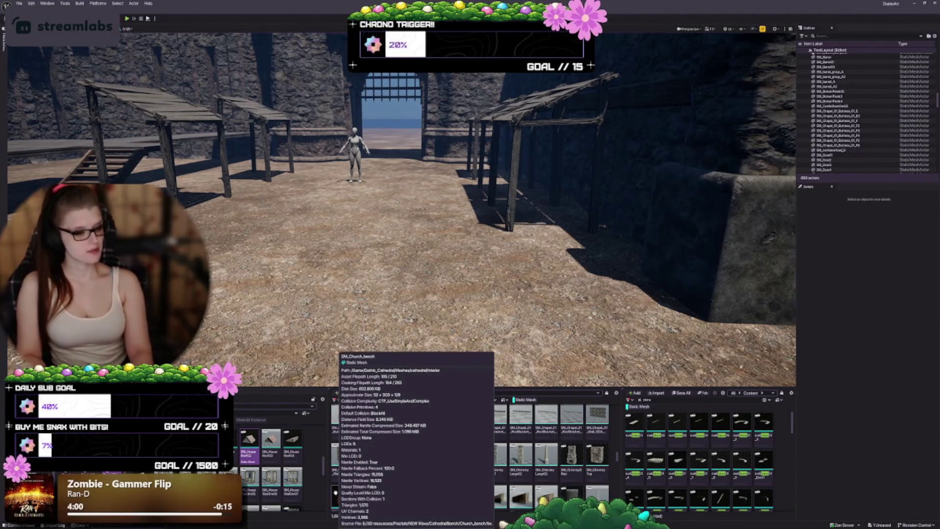
{"action": "scroll", "coordinate": [380, 441], "scroll_direction": "down", "scroll_amount": 2}
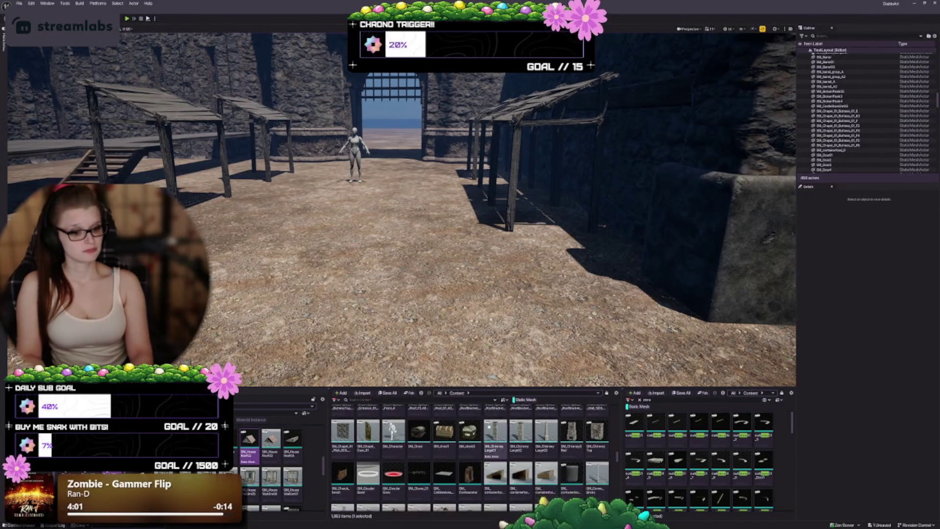
{"action": "scroll", "coordinate": [591, 454], "scroll_direction": "down", "scroll_amount": 2}
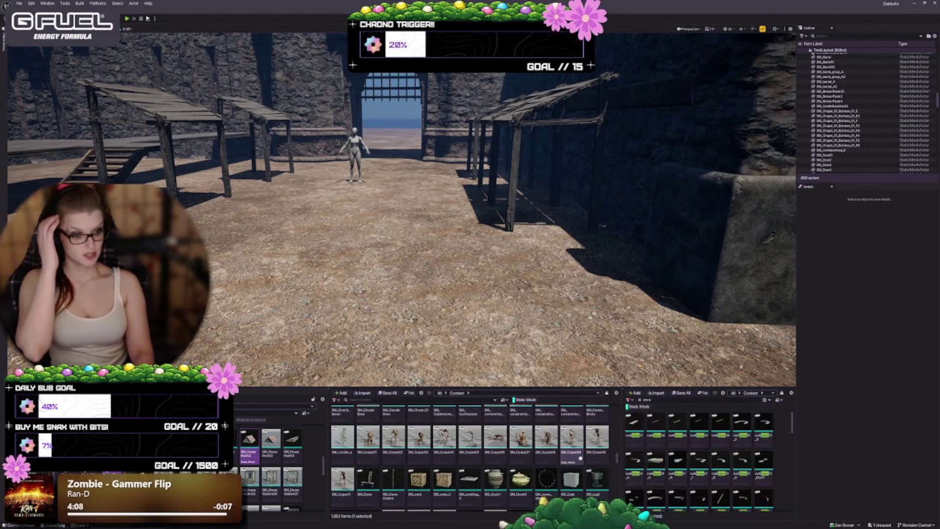
{"action": "scroll", "coordinate": [585, 466], "scroll_direction": "down", "scroll_amount": 1}
{"action": "scroll", "coordinate": [579, 462], "scroll_direction": "down", "scroll_amount": 4}
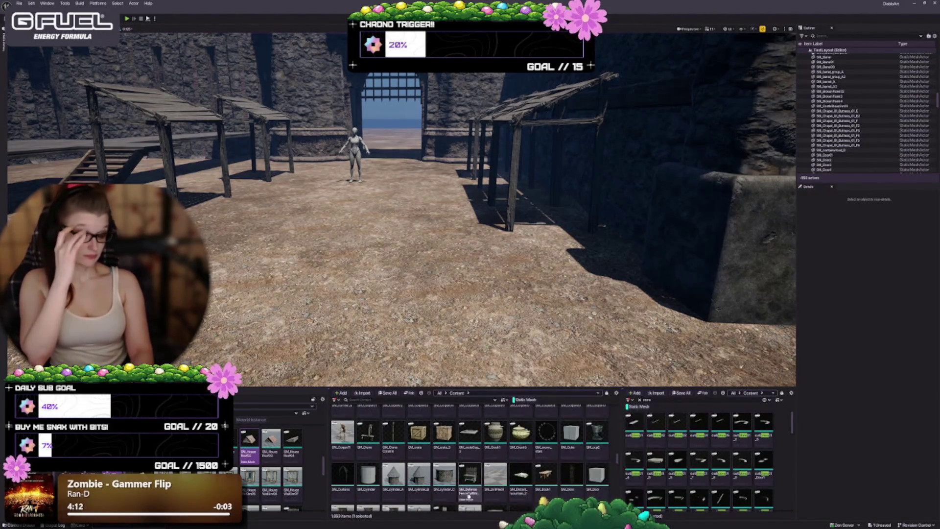
{"action": "scroll", "coordinate": [544, 480], "scroll_direction": "down", "scroll_amount": 2}
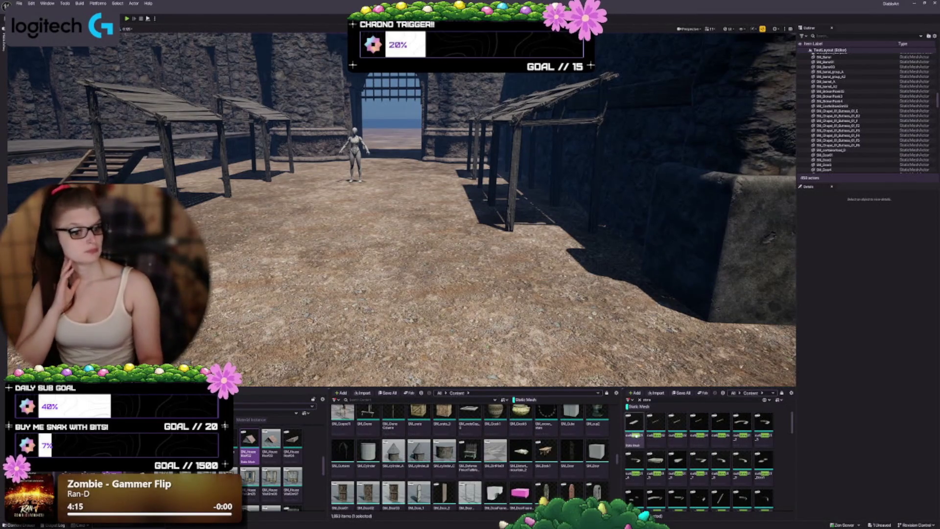
{"action": "mouse_move", "coordinate": [635, 434]}
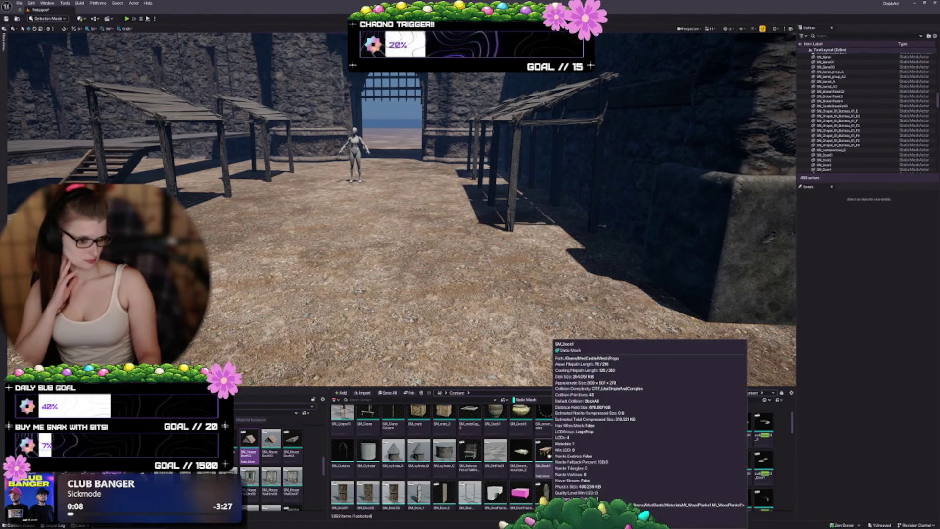
{"action": "scroll", "coordinate": [545, 468], "scroll_direction": "down", "scroll_amount": 2}
- Place the dirt patch on the courtyard ground and raise it 50 units
{"action": "left_click", "coordinate": [495, 416]}
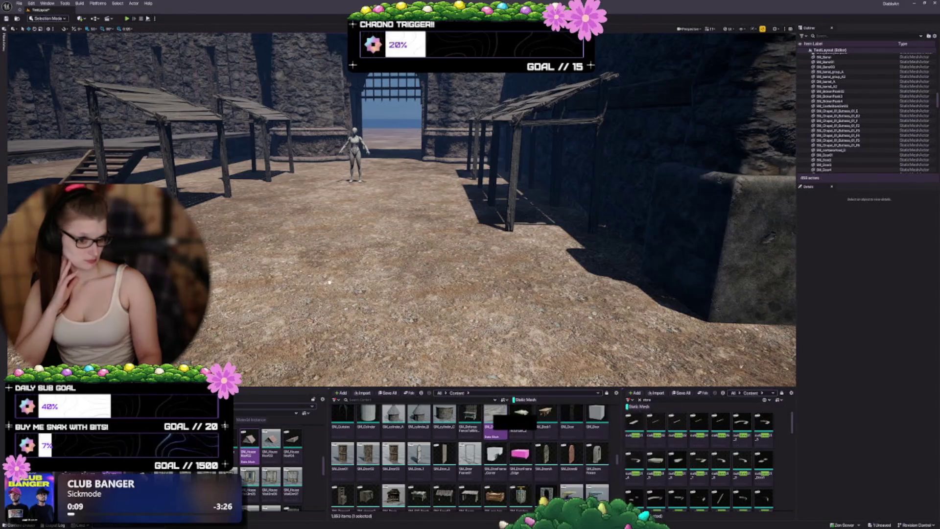
{"action": "left_click_drag", "start_coordinate": [311, 268], "coordinate": [316, 277]}
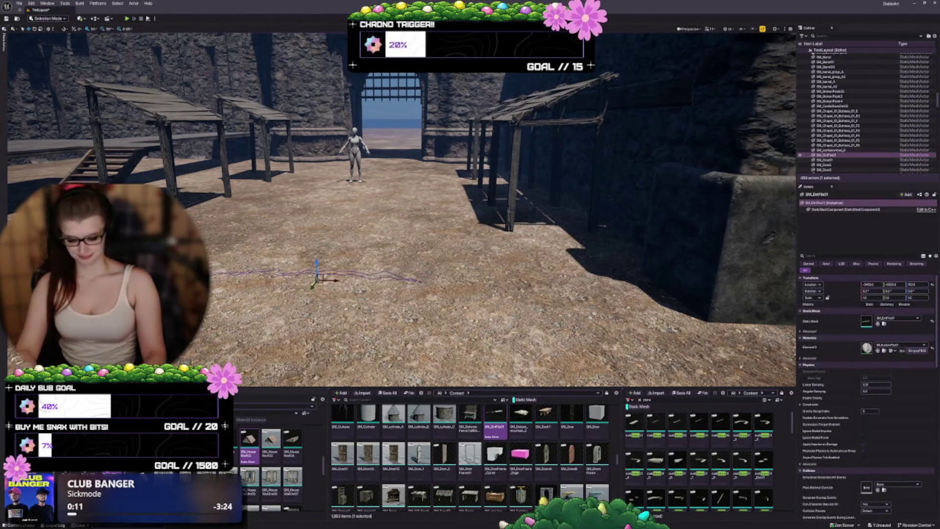
{"action": "scroll", "coordinate": [401, 210], "scroll_direction": "up", "scroll_amount": 3}
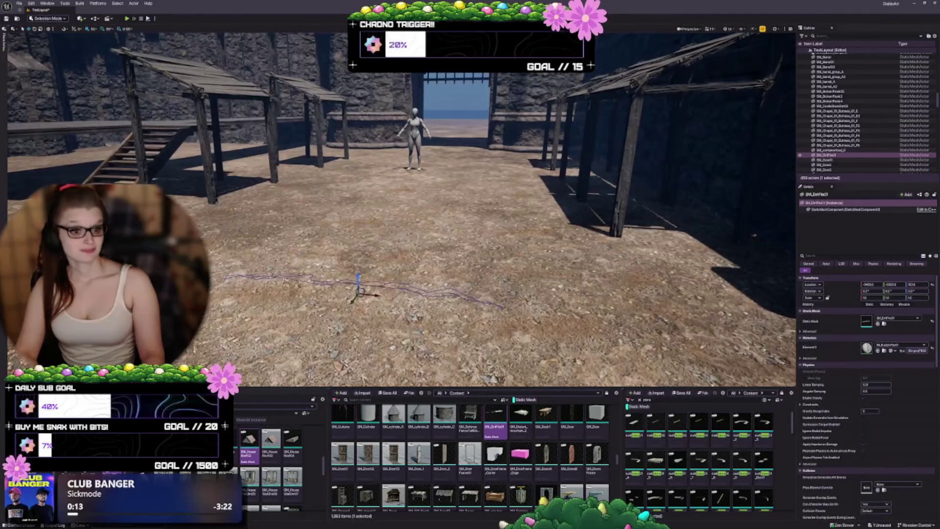
{"action": "mouse_move", "coordinate": [358, 278]}
{"action": "left_mouse_down"}
{"action": "mouse_move", "coordinate": [347, 226]}
{"action": "mouse_move", "coordinate": [387, 265]}
{"action": "left_mouse_up"}
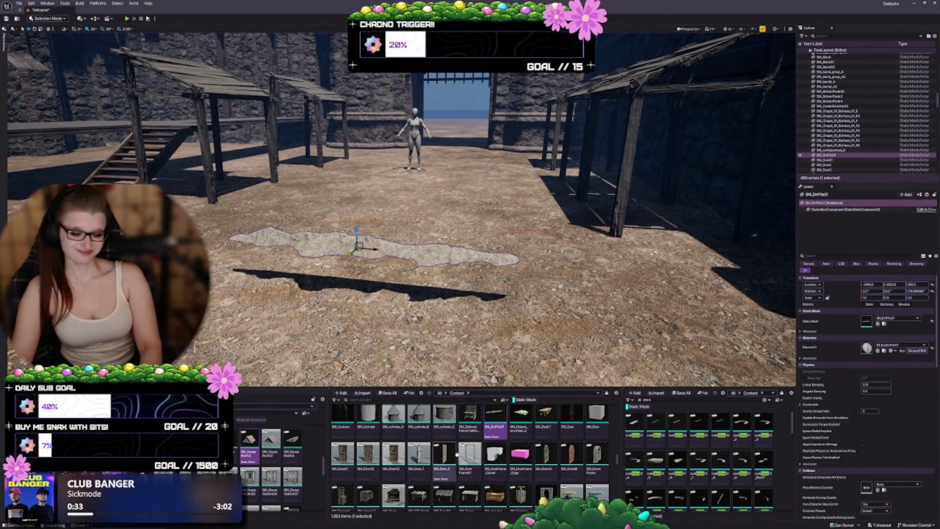
- Fly the view across the courtyard to the wooden platform and pick the market booth mesh
{"action": "scroll", "coordinate": [445, 455], "scroll_direction": "down", "scroll_amount": 1}
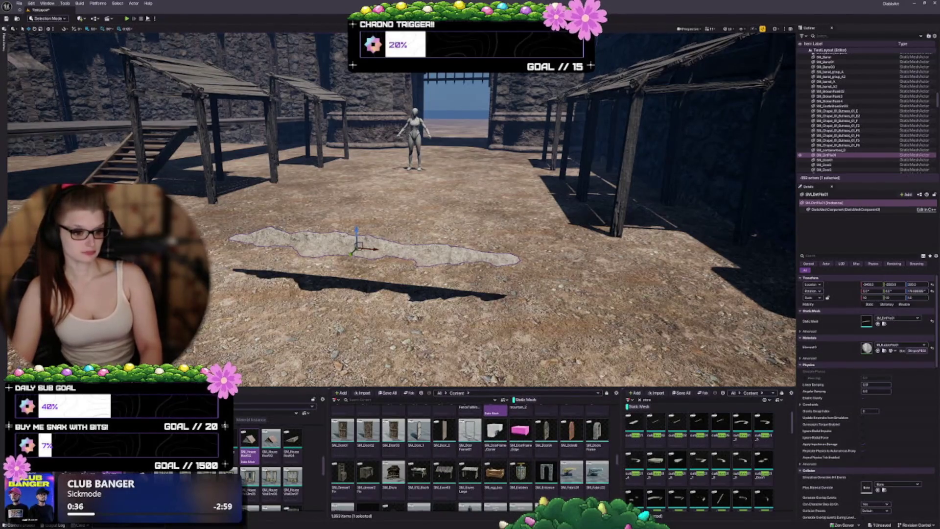
{"action": "scroll", "coordinate": [561, 247], "scroll_direction": "down", "scroll_amount": 10}
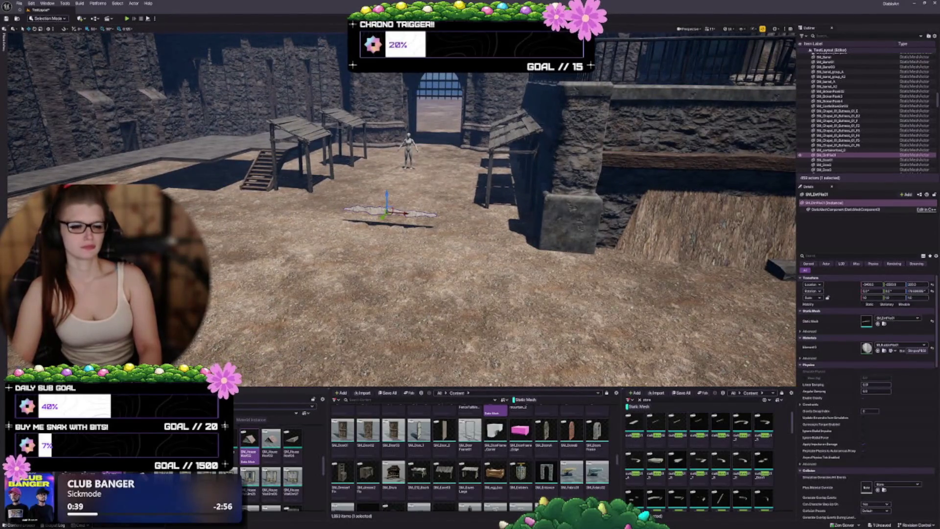
{"action": "mouse_move", "coordinate": [401, 211]}
{"action": "left_mouse_down"}
{"action": "mouse_move", "coordinate": [401, 195]}
{"action": "mouse_move", "coordinate": [372, 206]}
{"action": "mouse_move", "coordinate": [431, 210]}
{"action": "mouse_move", "coordinate": [421, 210]}
{"action": "left_mouse_up"}
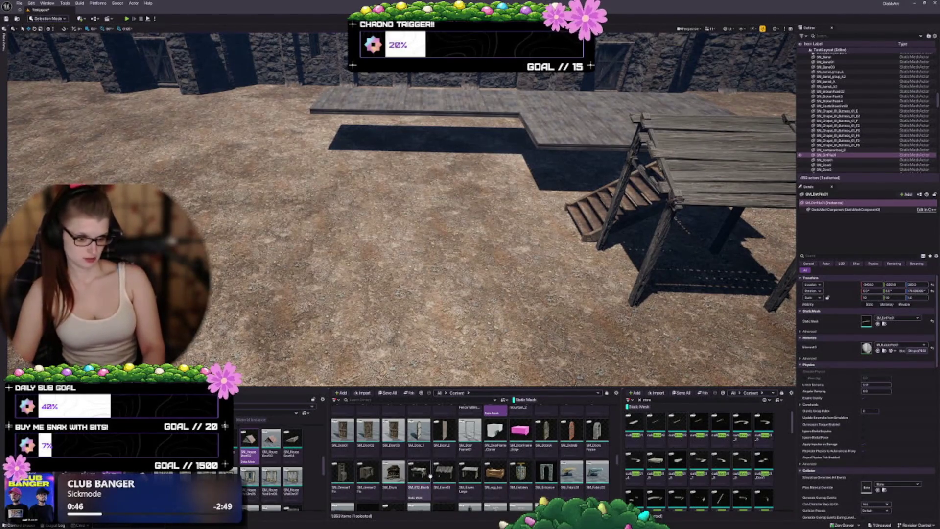
{"action": "left_click", "coordinate": [424, 475]}
- Place the plaid booth and a second stall left of it with a wooden plank roof
{"action": "mouse_move", "coordinate": [357, 247]}
{"action": "left_mouse_down"}
{"action": "mouse_move", "coordinate": [353, 240]}
{"action": "mouse_move", "coordinate": [372, 235]}
{"action": "mouse_move", "coordinate": [360, 225]}
{"action": "mouse_move", "coordinate": [323, 232]}
{"action": "mouse_move", "coordinate": [597, 288]}
{"action": "left_mouse_up"}
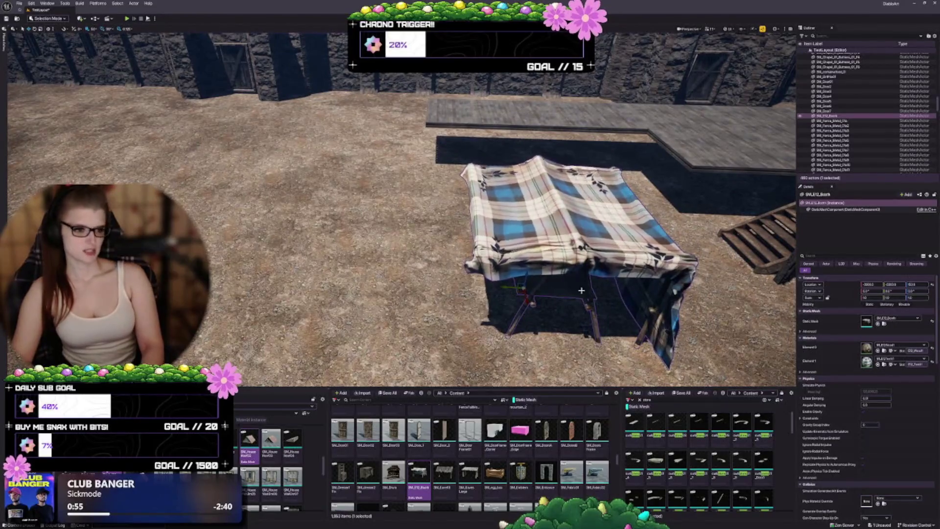
{"action": "mouse_move", "coordinate": [443, 472]}
{"action": "left_mouse_down"}
{"action": "mouse_move", "coordinate": [303, 274]}
{"action": "mouse_move", "coordinate": [293, 274]}
{"action": "left_mouse_up"}
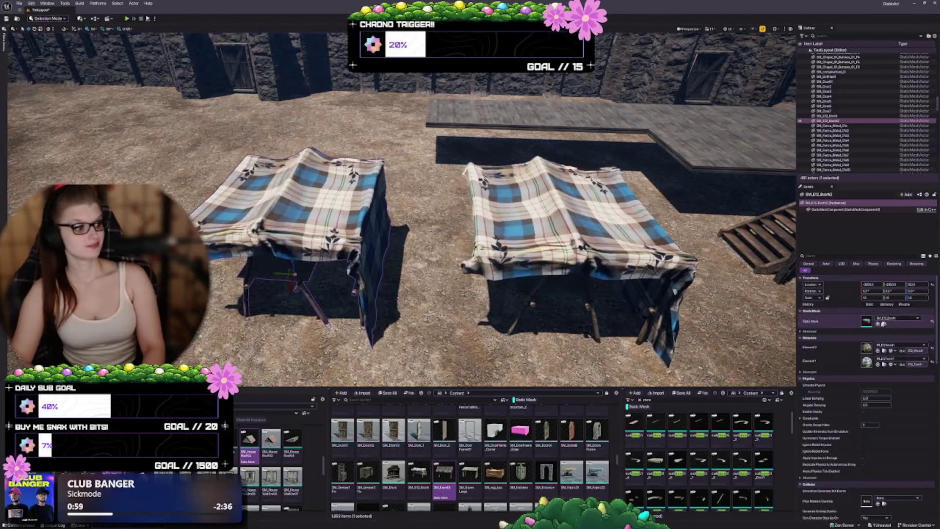
{"action": "key", "text": "ctrl+z"}
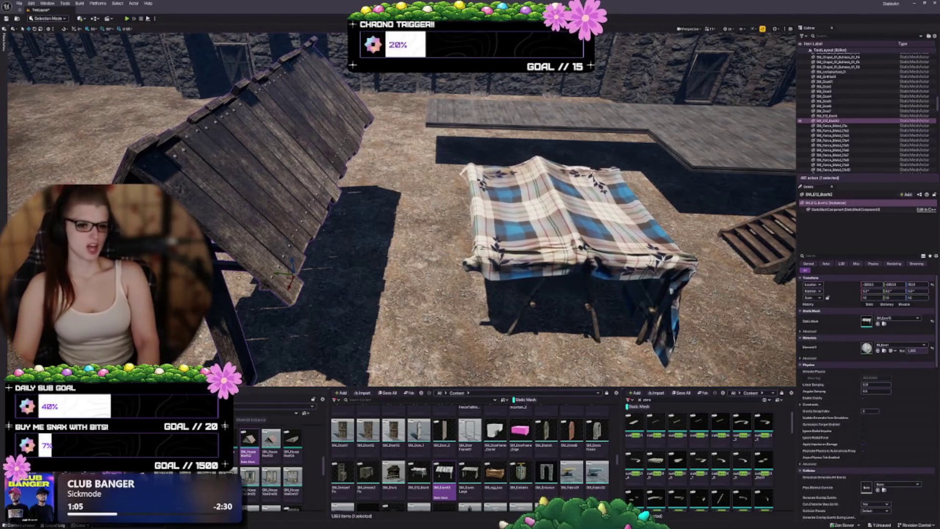
{"action": "scroll", "coordinate": [401, 210], "scroll_direction": "down", "scroll_amount": 5}
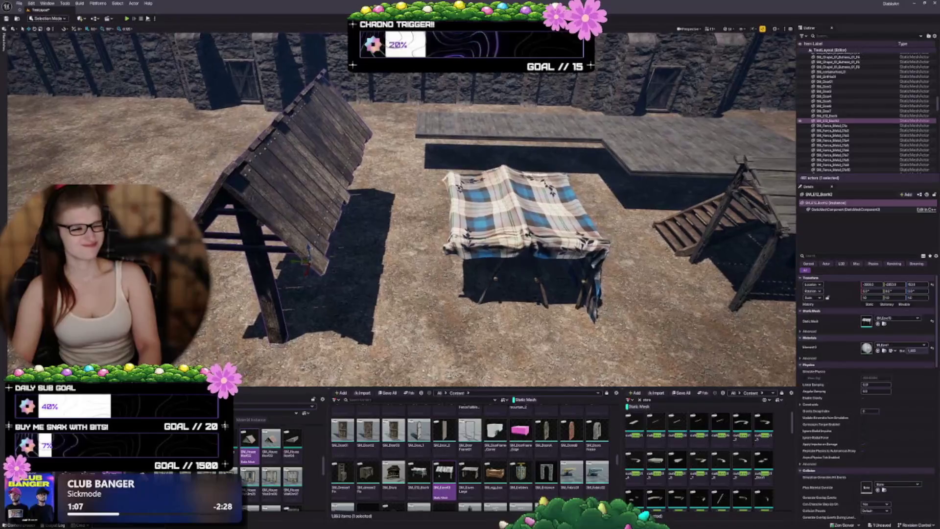
{"action": "key", "text": "f"}
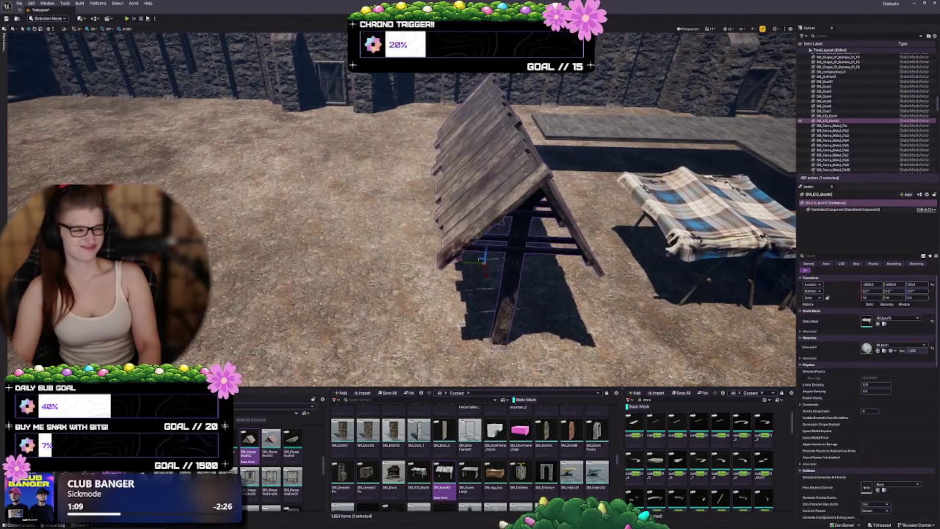
- Duplicate the wooden stall beside it and give the copy the SM_Eaves_Large mesh
{"action": "mouse_move", "coordinate": [483, 261]}
{"action": "left_mouse_down"}
{"action": "mouse_move", "coordinate": [430, 268]}
{"action": "mouse_move", "coordinate": [362, 254]}
{"action": "left_mouse_up"}
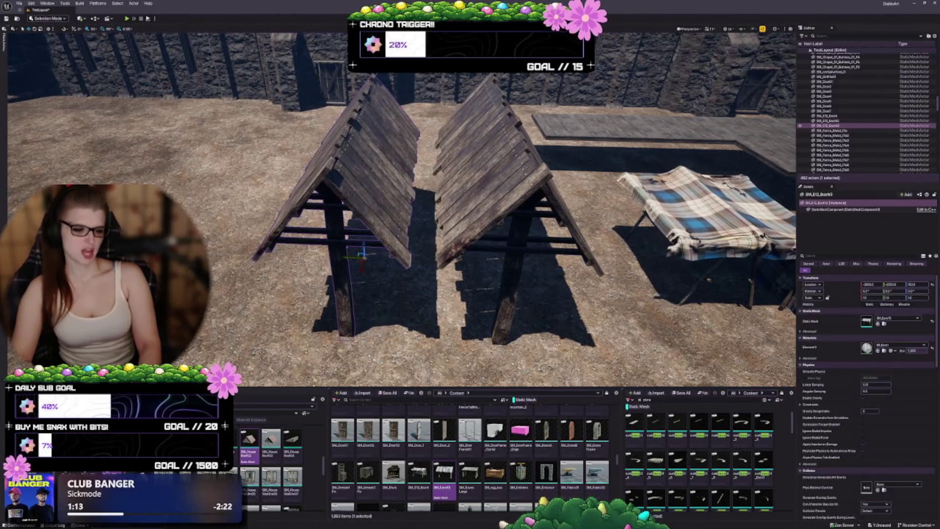
{"action": "left_click", "coordinate": [469, 473]}
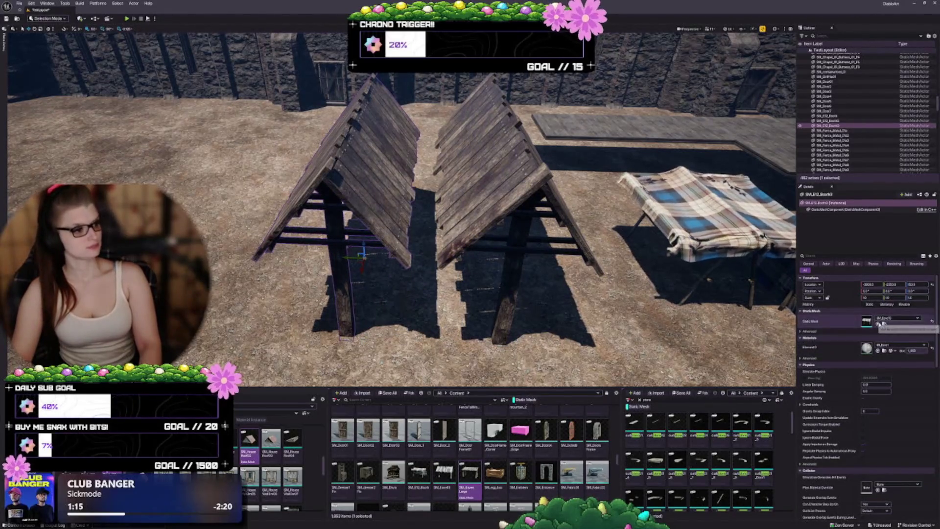
{"action": "left_click", "coordinate": [878, 324]}
{"action": "mouse_move", "coordinate": [391, 220]}
{"action": "left_mouse_down"}
{"action": "mouse_move", "coordinate": [387, 270]}
{"action": "mouse_move", "coordinate": [323, 247]}
{"action": "left_mouse_up"}
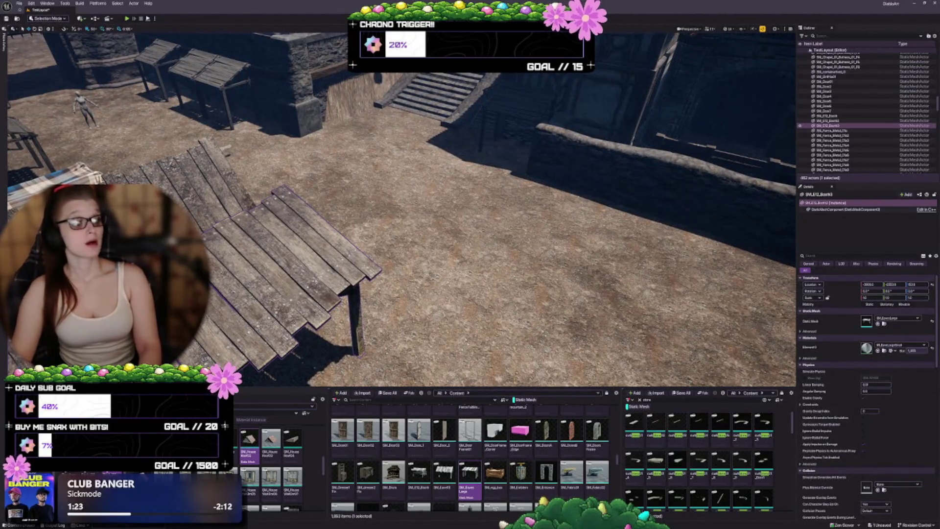
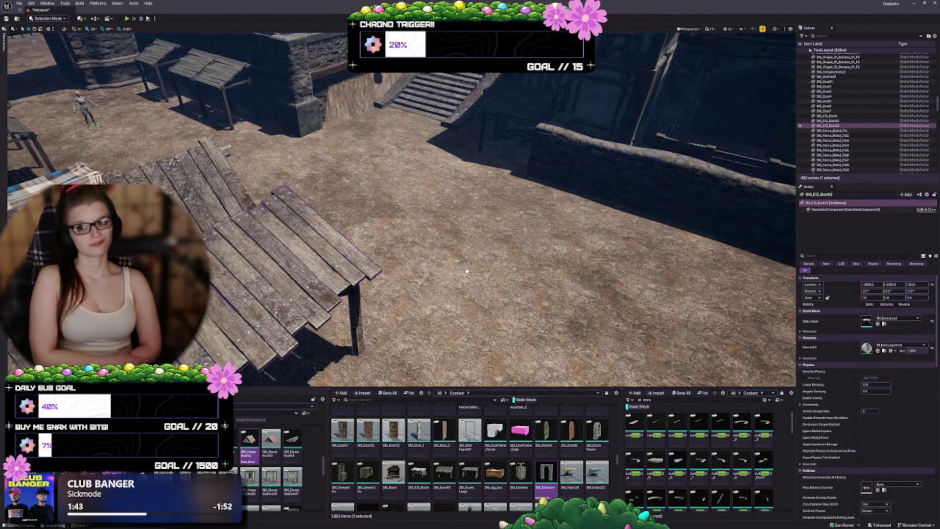
- Place a trial stone entrance arch, inspect it, then delete it
{"action": "left_click", "coordinate": [467, 271]}
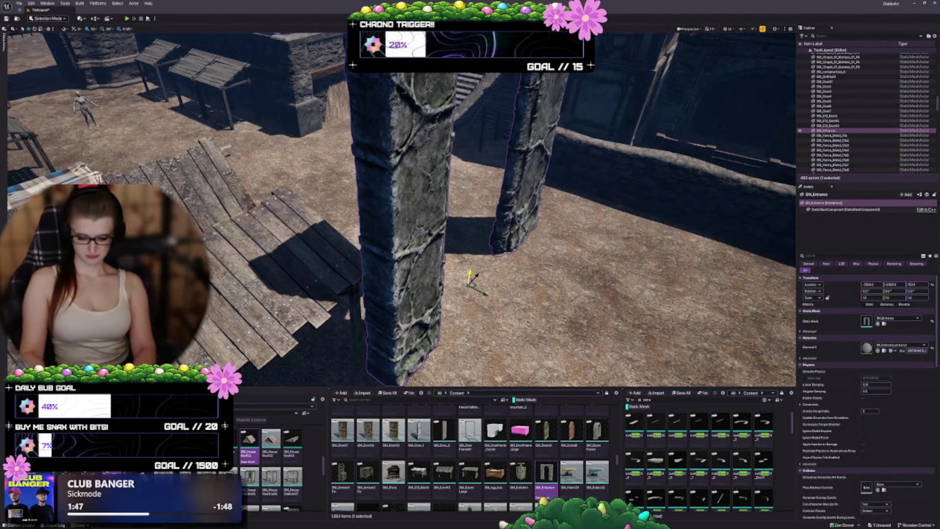
{"action": "key", "text": "1"}
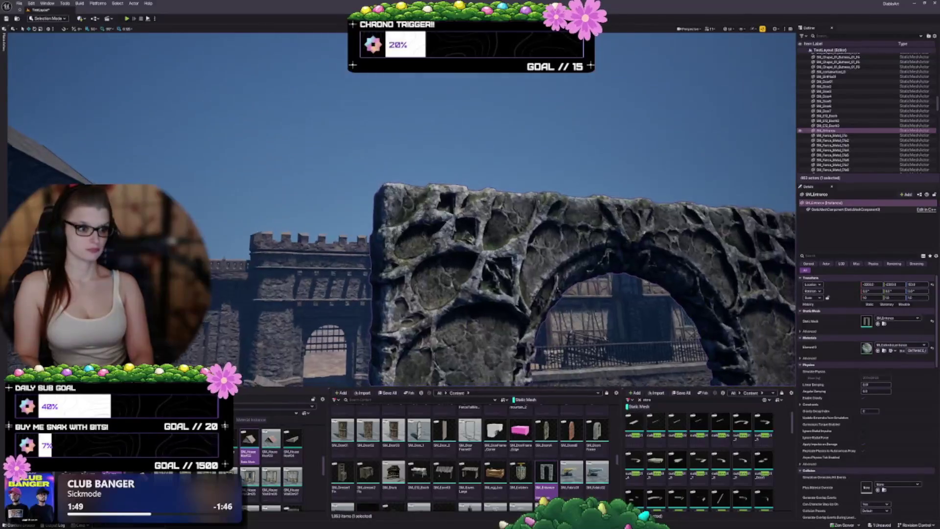
{"action": "key", "text": "f"}
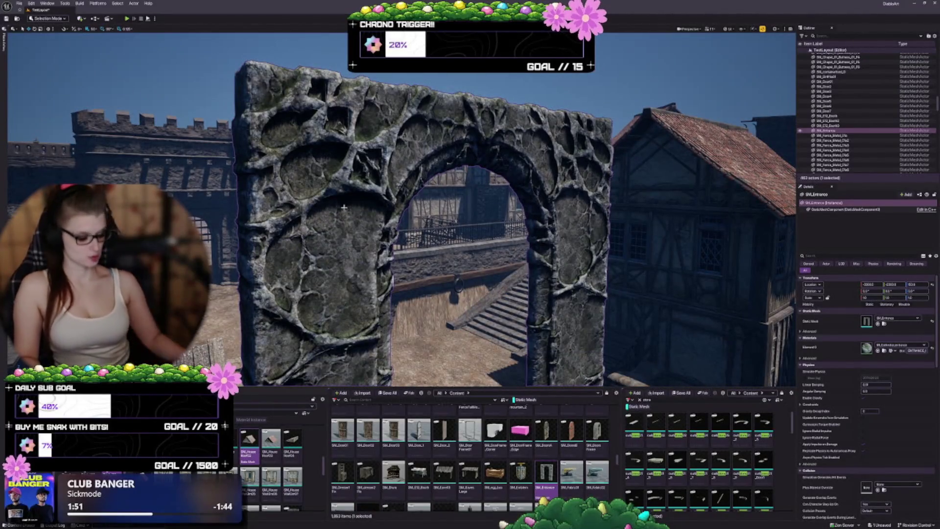
{"action": "key", "text": "Delete"}
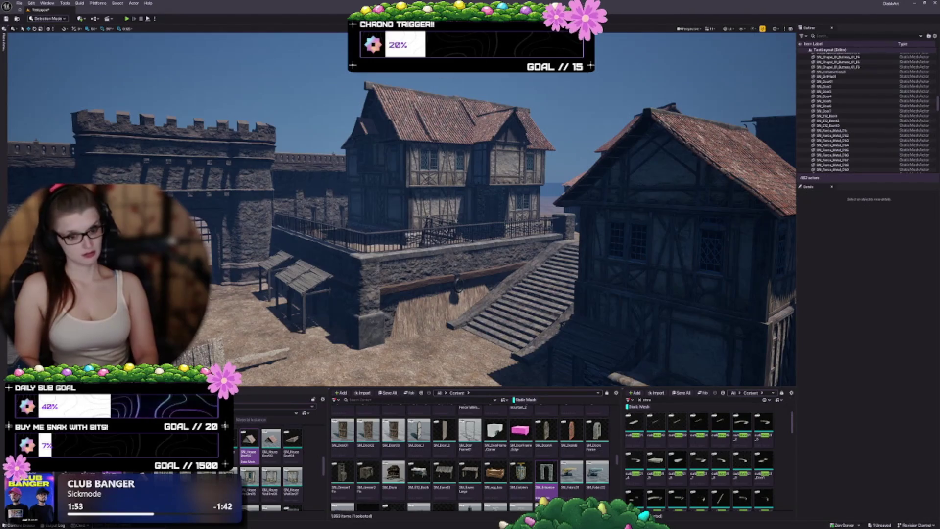
- Select the wooden booth platform and frame it with the town stairs in view
{"action": "key", "text": "2"}
{"action": "left_click", "coordinate": [265, 210]}
{"action": "key", "text": "f"}
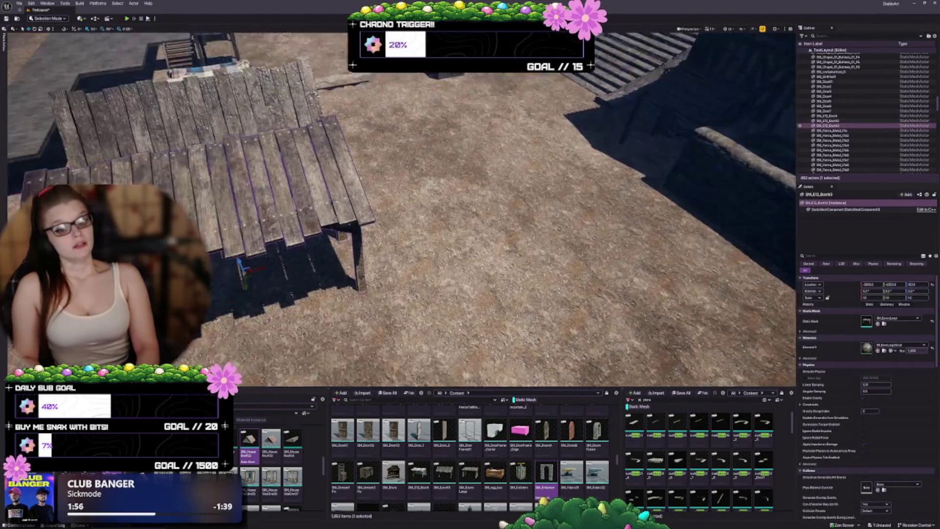
{"action": "mouse_move", "coordinate": [272, 235]}
{"action": "left_mouse_down"}
{"action": "mouse_move", "coordinate": [670, 189]}
{"action": "mouse_move", "coordinate": [251, 289]}
{"action": "left_mouse_up"}
- Rotate the booth around its vertical axis and scale it down below 1.0
{"action": "key", "text": "e"}
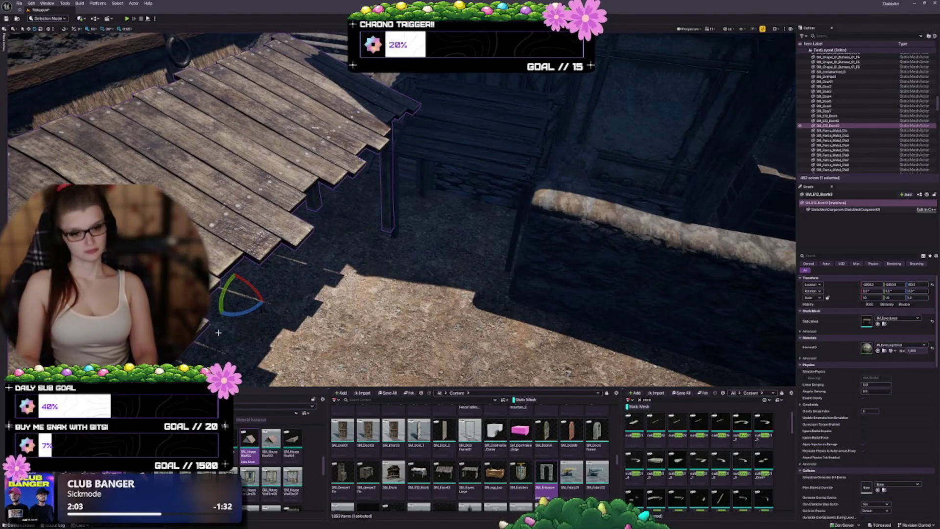
{"action": "left_click_drag", "start_coordinate": [246, 314], "coordinate": [259, 303]}
{"action": "left_click_drag", "start_coordinate": [355, 265], "coordinate": [317, 307]}
{"action": "key", "text": "w"}
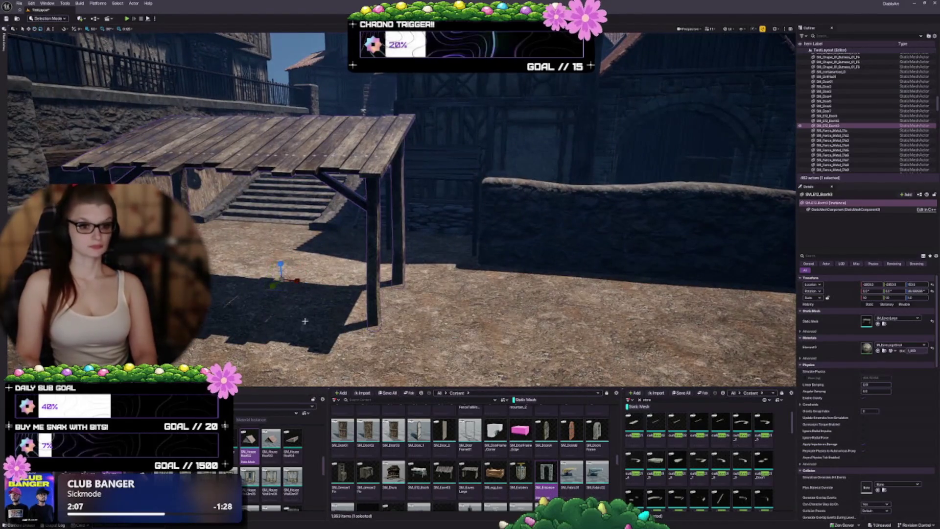
{"action": "key", "text": "r"}
{"action": "left_click_drag", "start_coordinate": [280, 280], "coordinate": [273, 297]}
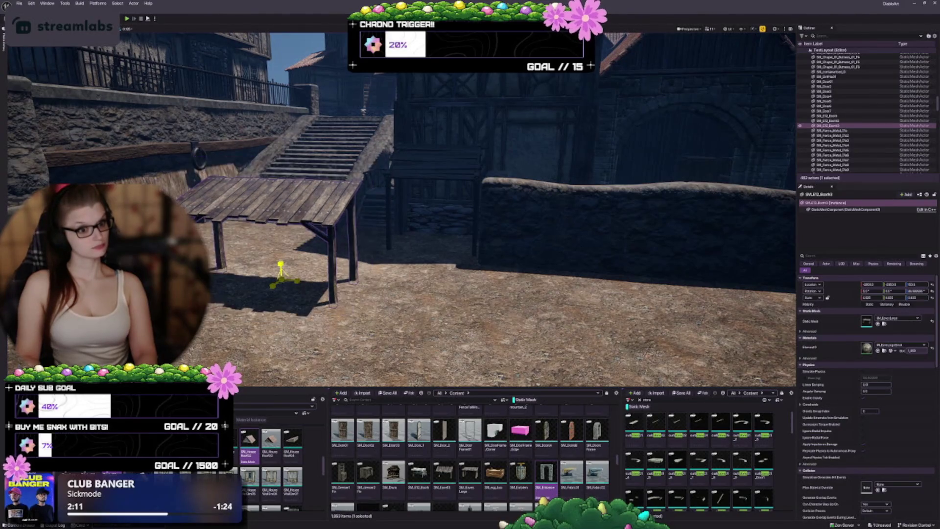
- Move the booth into the wall's shadow right beside the stone stairs
{"action": "key", "text": "w"}
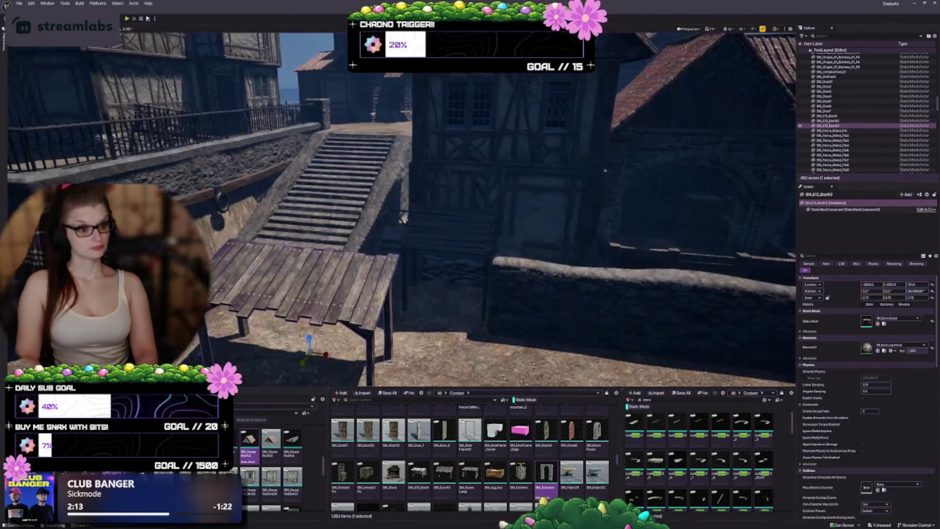
{"action": "key", "text": "s"}
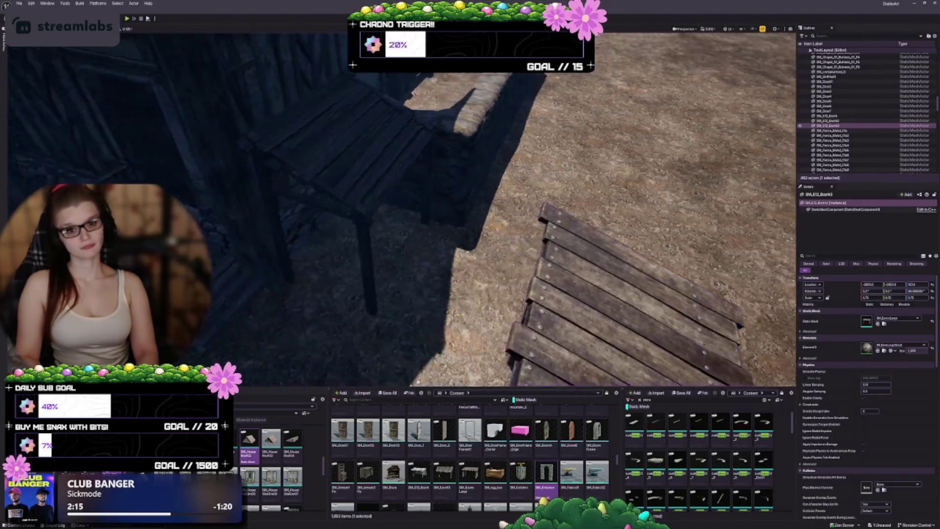
{"action": "key", "text": "w"}
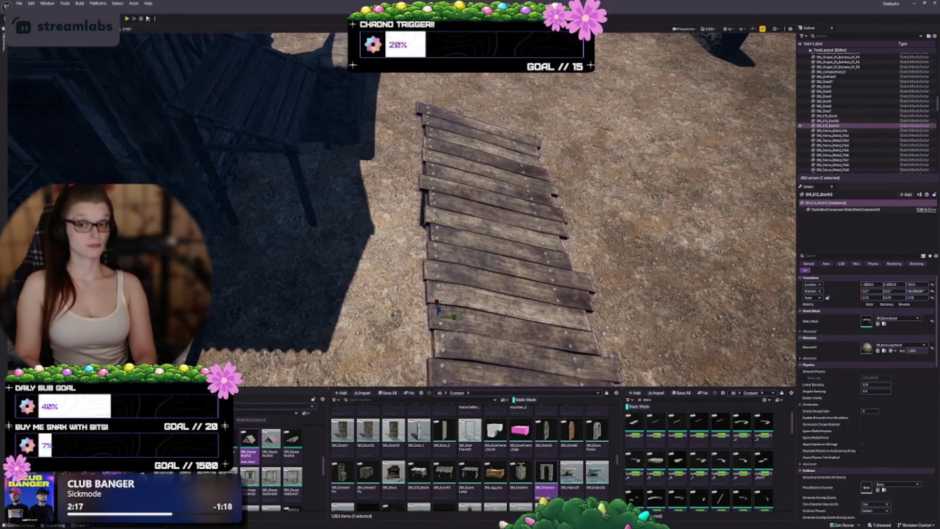
{"action": "key", "text": "s"}
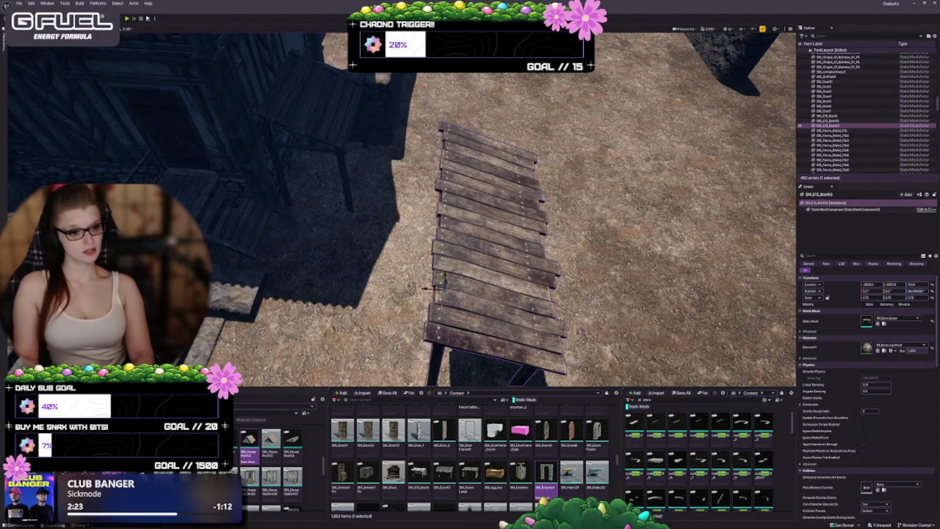
{"action": "mouse_move", "coordinate": [439, 284]}
{"action": "left_mouse_down"}
{"action": "mouse_move", "coordinate": [369, 254]}
{"action": "mouse_move", "coordinate": [296, 180]}
{"action": "mouse_move", "coordinate": [318, 180]}
{"action": "mouse_move", "coordinate": [292, 183]}
{"action": "left_mouse_up"}
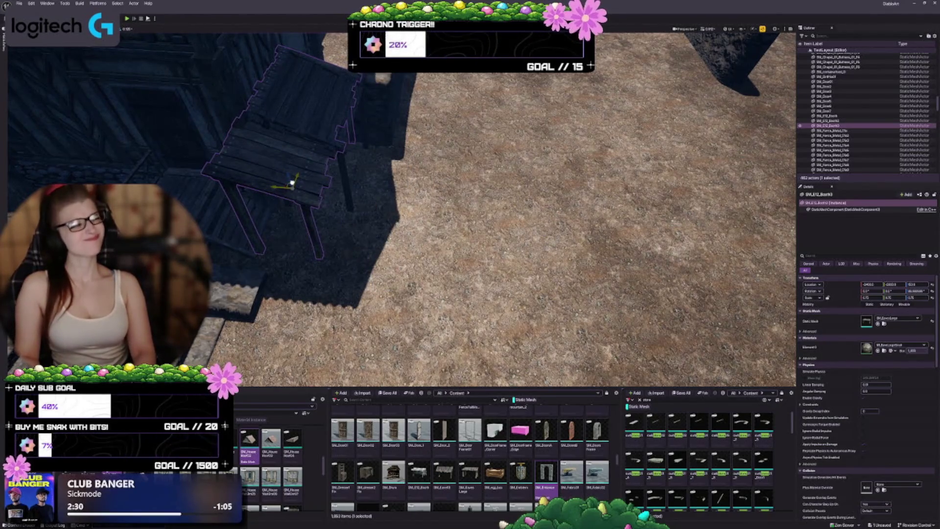
{"action": "key", "text": "f"}
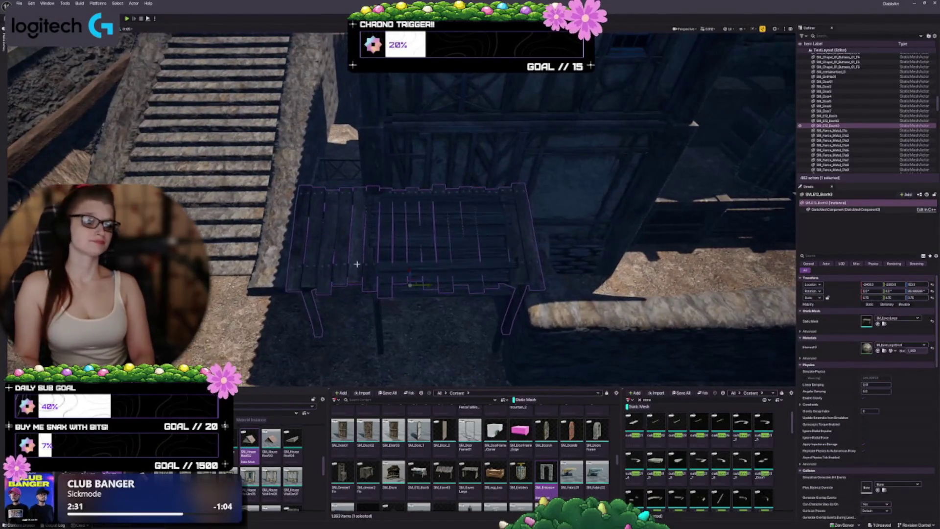
{"action": "left_click_drag", "start_coordinate": [427, 286], "coordinate": [266, 314]}
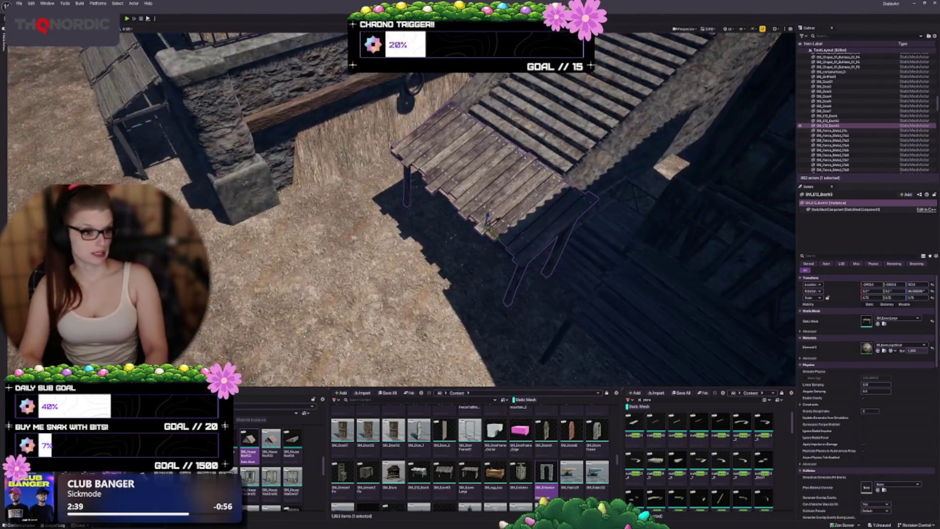
{"action": "left_click", "coordinate": [437, 205]}
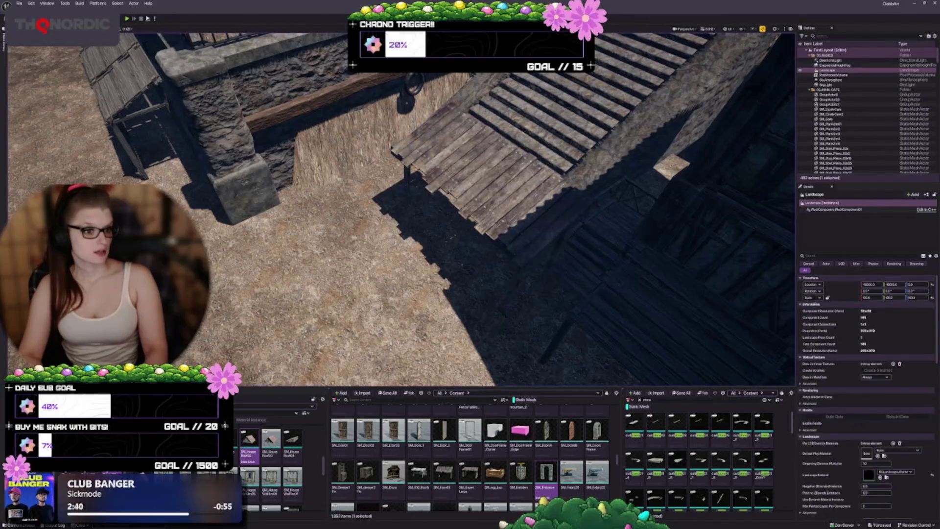
{"action": "key", "text": "ctrl+z"}
{"action": "key", "text": "ctrl+z"}
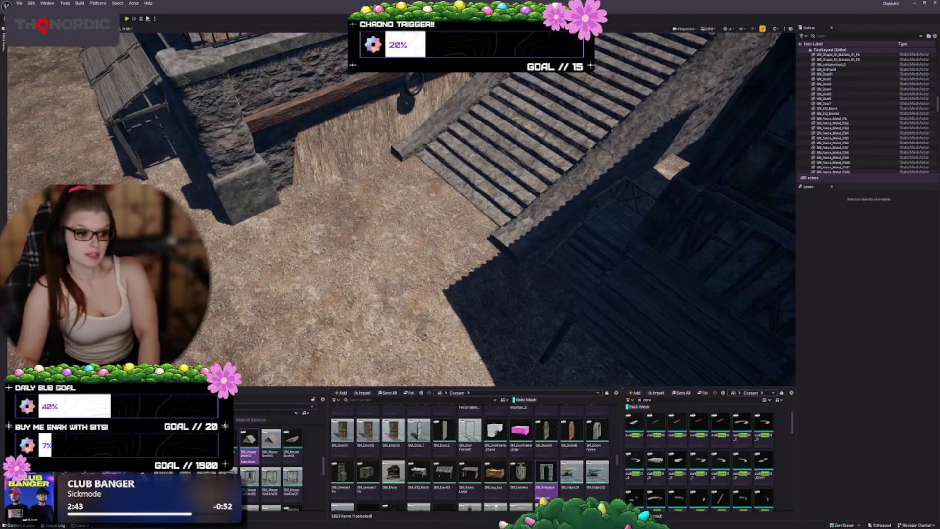
{"action": "scroll", "coordinate": [470, 458], "scroll_direction": "down", "scroll_amount": 2}
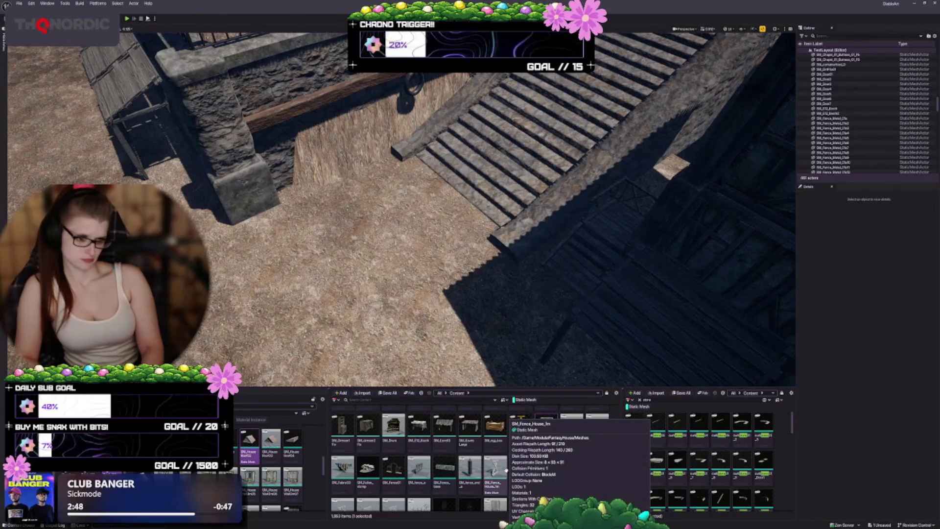
{"action": "left_click_drag", "start_coordinate": [440, 244], "coordinate": [440, 137]}
{"action": "mouse_move", "coordinate": [444, 467]}
{"action": "left_mouse_down"}
{"action": "mouse_move", "coordinate": [392, 416]}
{"action": "mouse_move", "coordinate": [323, 220]}
{"action": "mouse_move", "coordinate": [322, 136]}
{"action": "mouse_move", "coordinate": [314, 174]}
{"action": "left_mouse_up"}
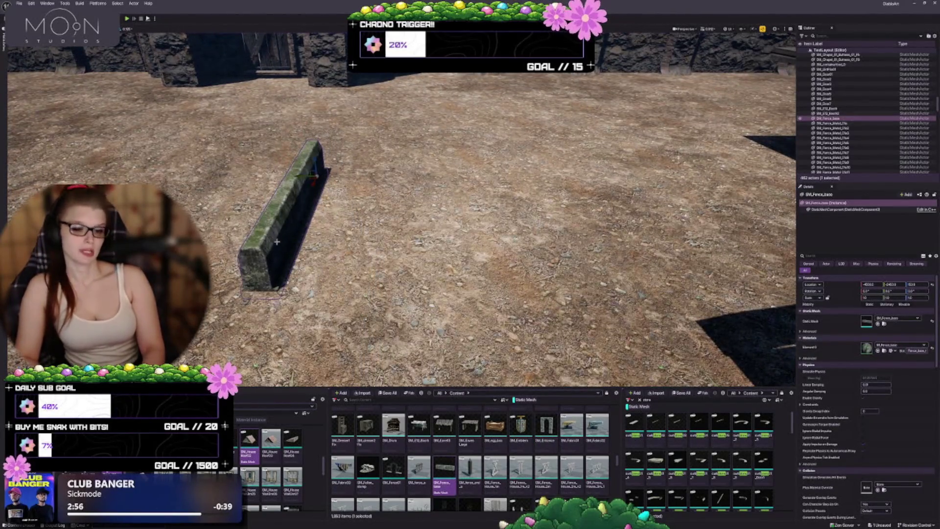
{"action": "left_click", "coordinate": [418, 468]}
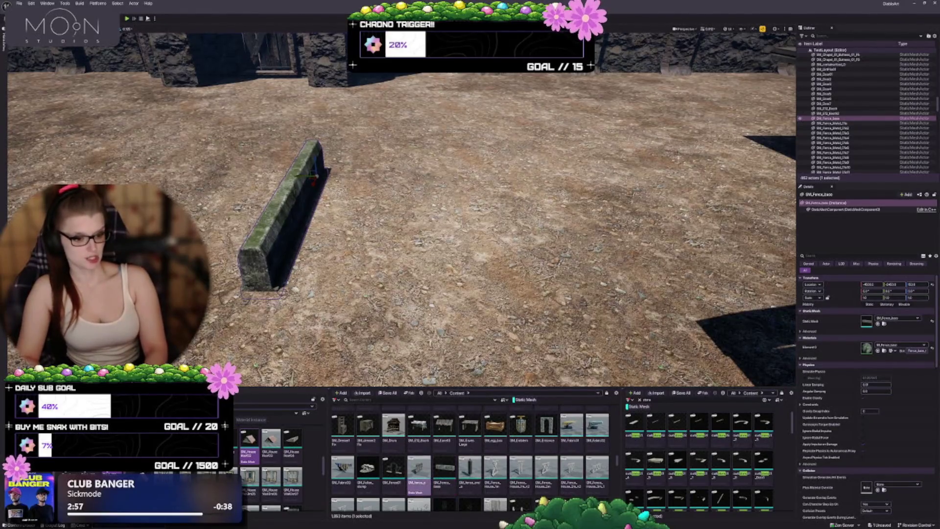
{"action": "left_click", "coordinate": [878, 323]}
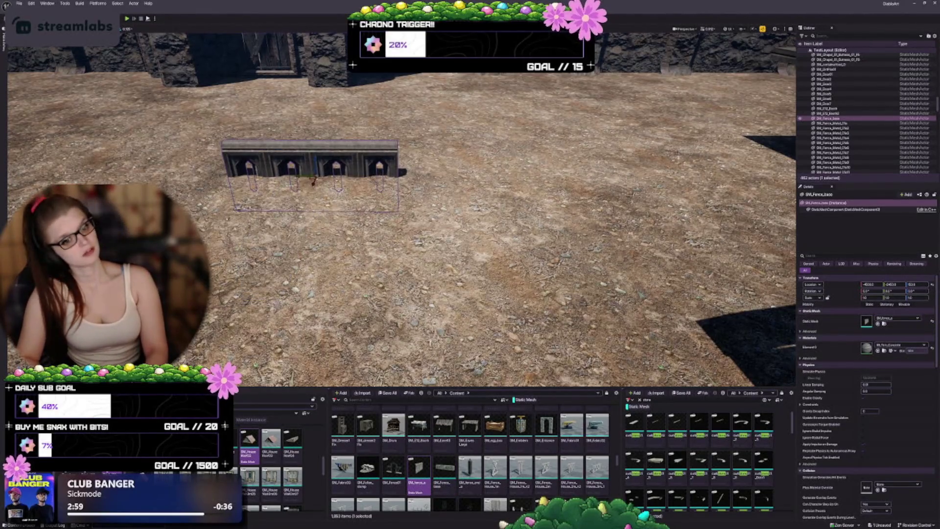
{"action": "left_click_drag", "start_coordinate": [311, 158], "coordinate": [317, 128]}
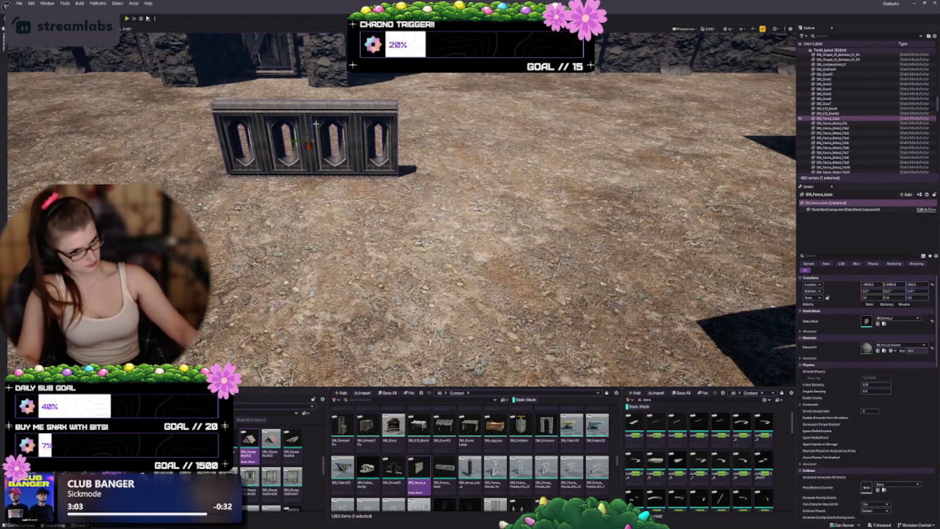
{"action": "key", "text": "Delete"}
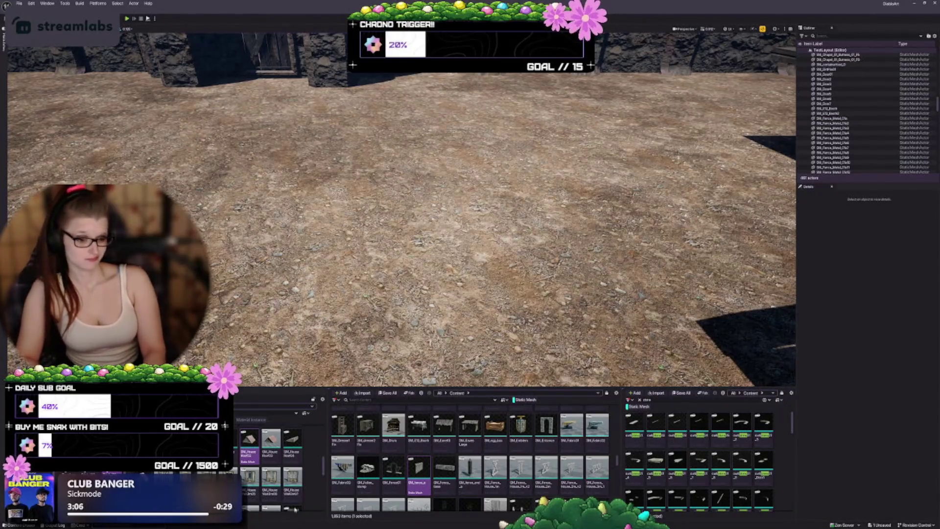
{"action": "scroll", "coordinate": [421, 455], "scroll_direction": "down", "scroll_amount": 1}
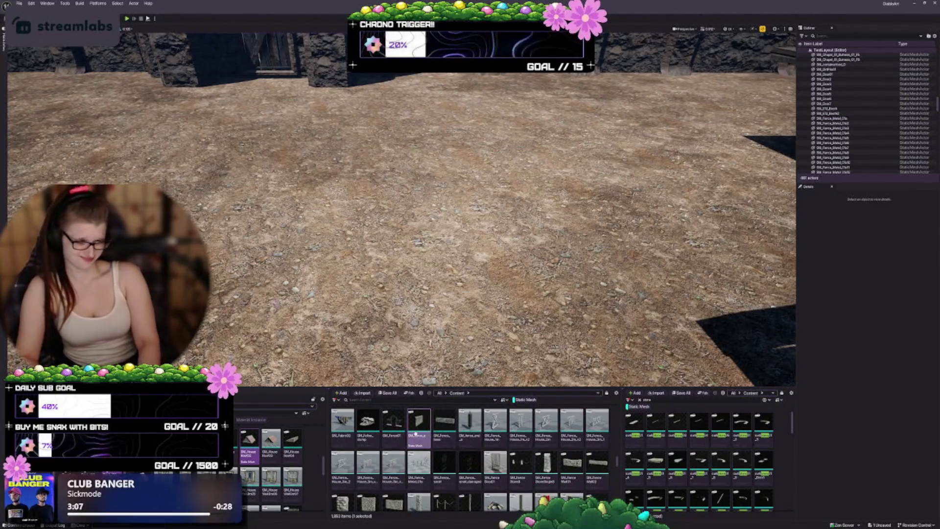
{"action": "scroll", "coordinate": [477, 441], "scroll_direction": "down", "scroll_amount": 1}
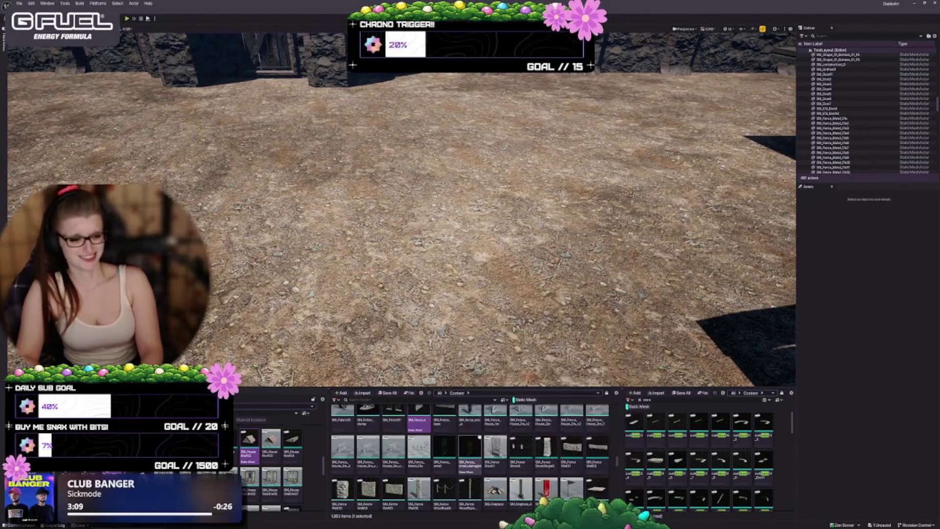
{"action": "scroll", "coordinate": [460, 434], "scroll_direction": "down", "scroll_amount": 2}
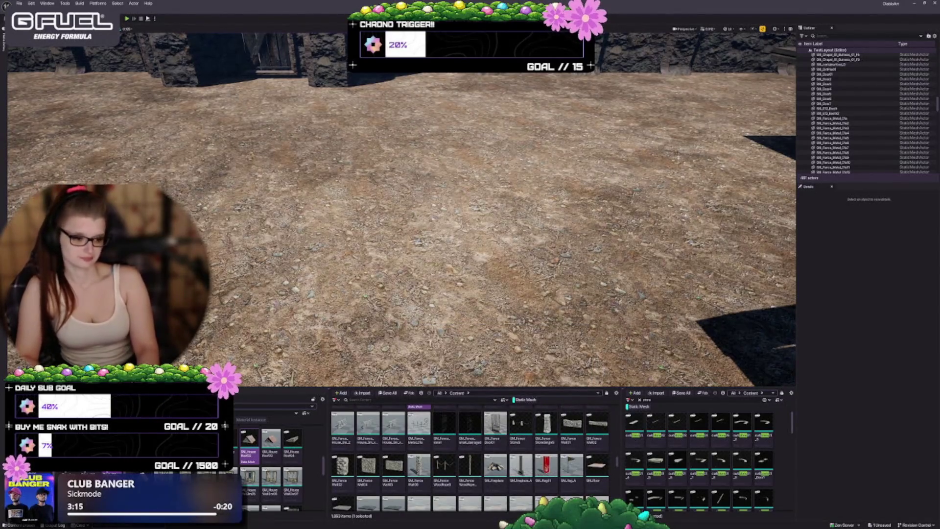
{"action": "scroll", "coordinate": [522, 473], "scroll_direction": "down", "scroll_amount": 1}
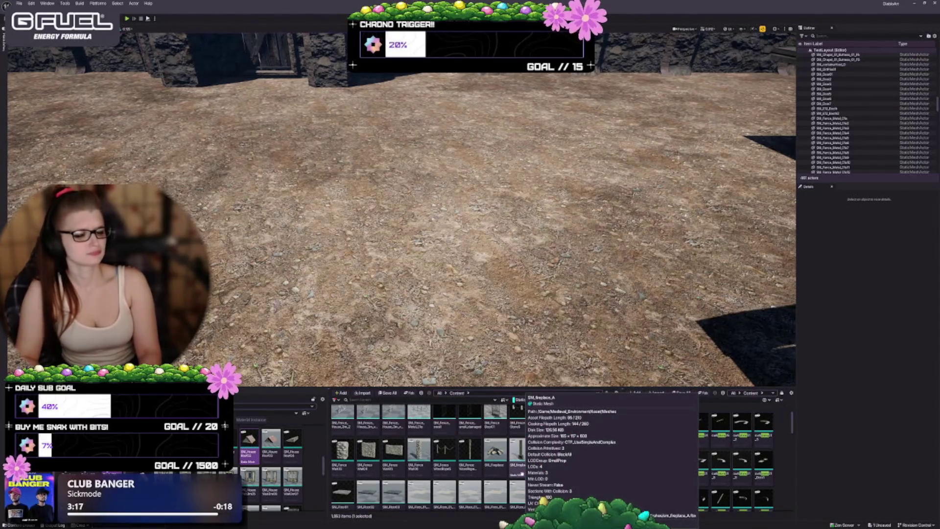
{"action": "scroll", "coordinate": [522, 473], "scroll_direction": "down", "scroll_amount": 4}
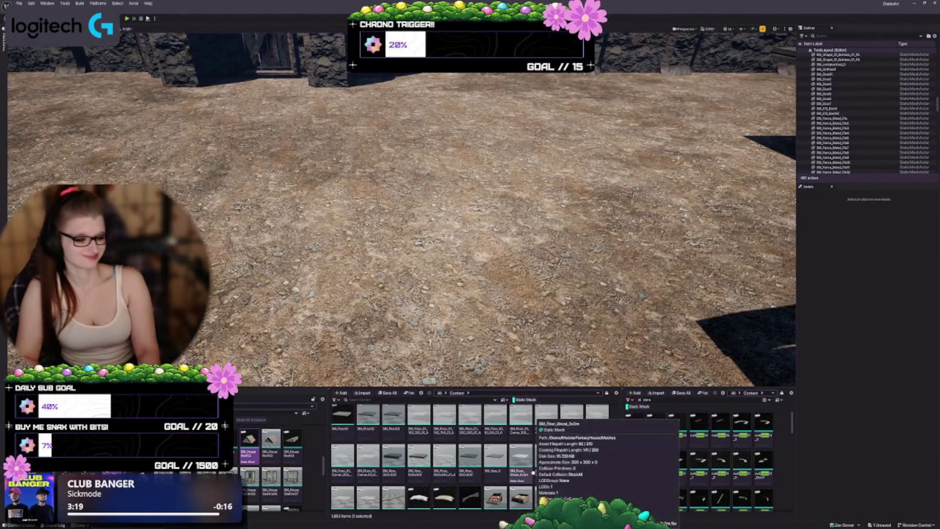
{"action": "scroll", "coordinate": [532, 473], "scroll_direction": "down", "scroll_amount": 2}
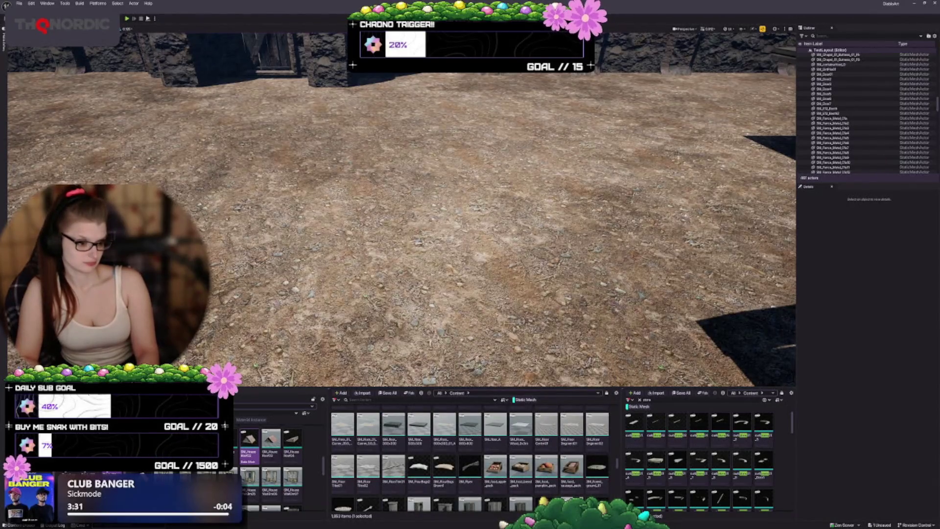
{"action": "scroll", "coordinate": [527, 473], "scroll_direction": "down", "scroll_amount": 1}
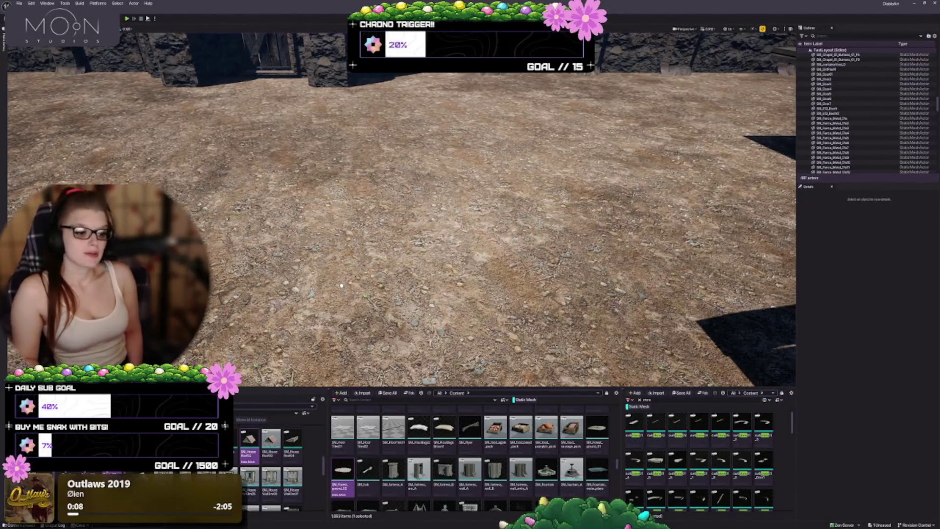
{"action": "left_click_drag", "start_coordinate": [341, 286], "coordinate": [310, 309]}
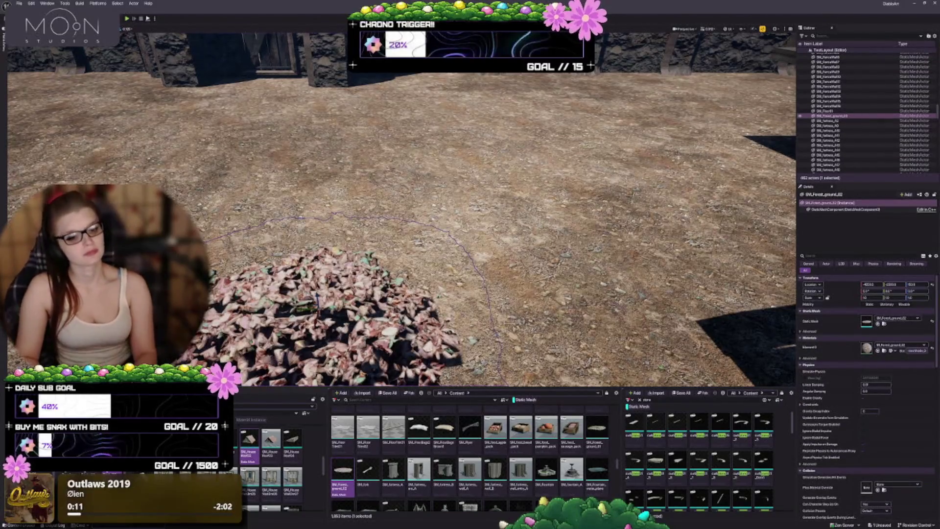
{"action": "key", "text": "f"}
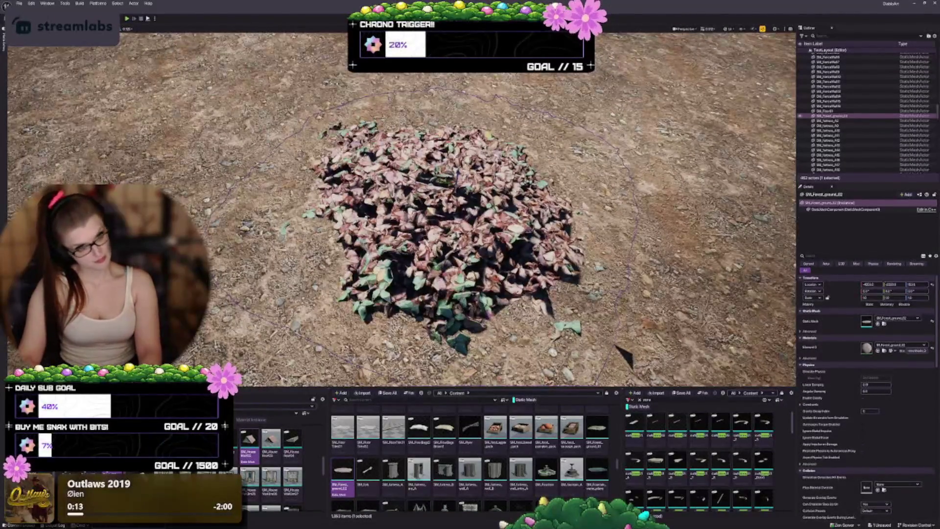
{"action": "key", "text": "Escape"}
{"action": "scroll", "coordinate": [615, 347], "scroll_direction": "up", "scroll_amount": 10}
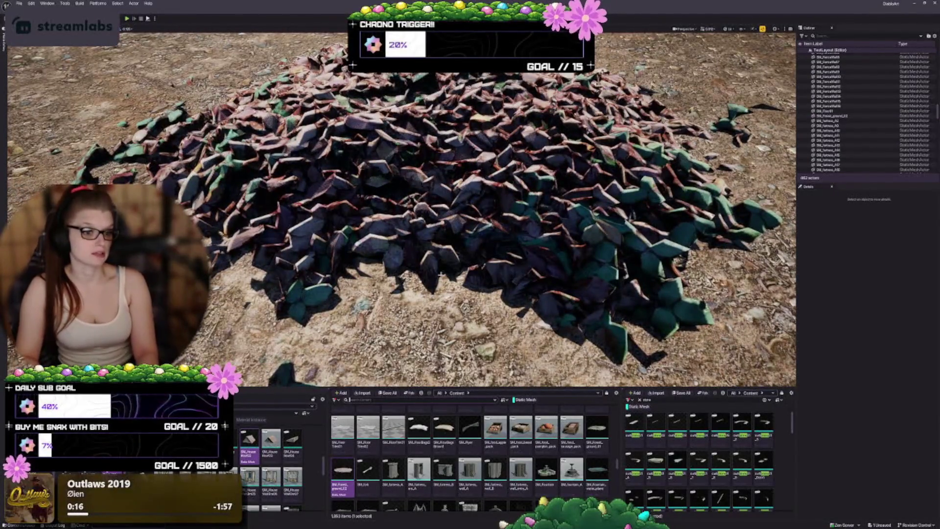
{"action": "scroll", "coordinate": [421, 269], "scroll_direction": "down", "scroll_amount": 8}
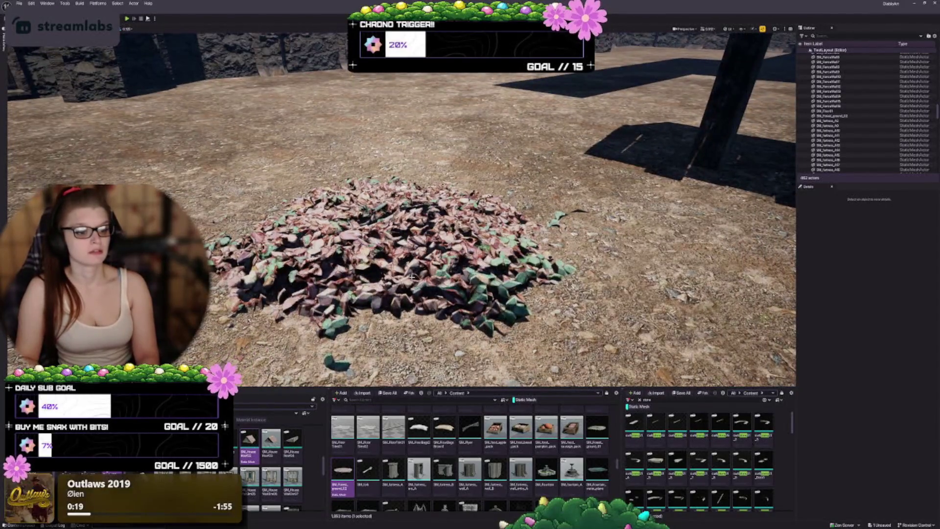
{"action": "scroll", "coordinate": [413, 277], "scroll_direction": "down", "scroll_amount": 5}
{"action": "scroll", "coordinate": [413, 277], "scroll_direction": "up", "scroll_amount": 3}
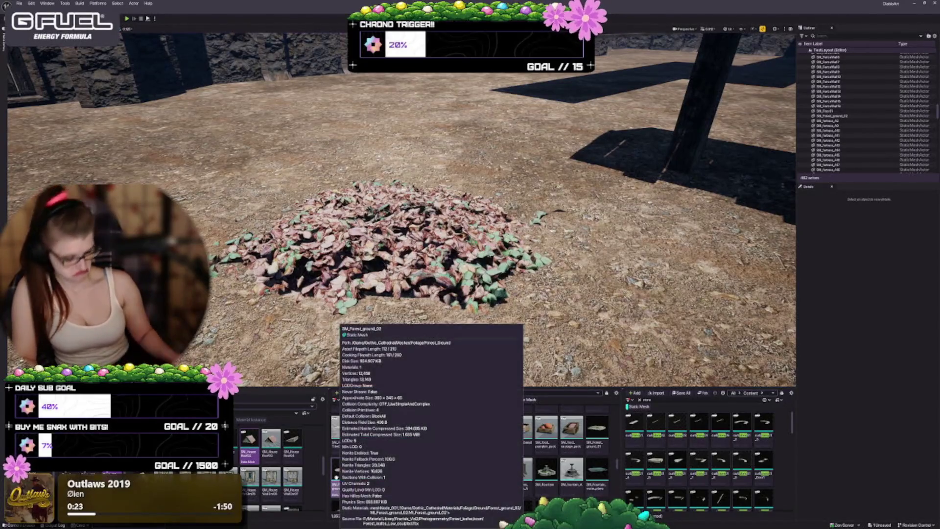
{"action": "left_click", "coordinate": [336, 477]}
{"action": "key", "text": "Delete"}
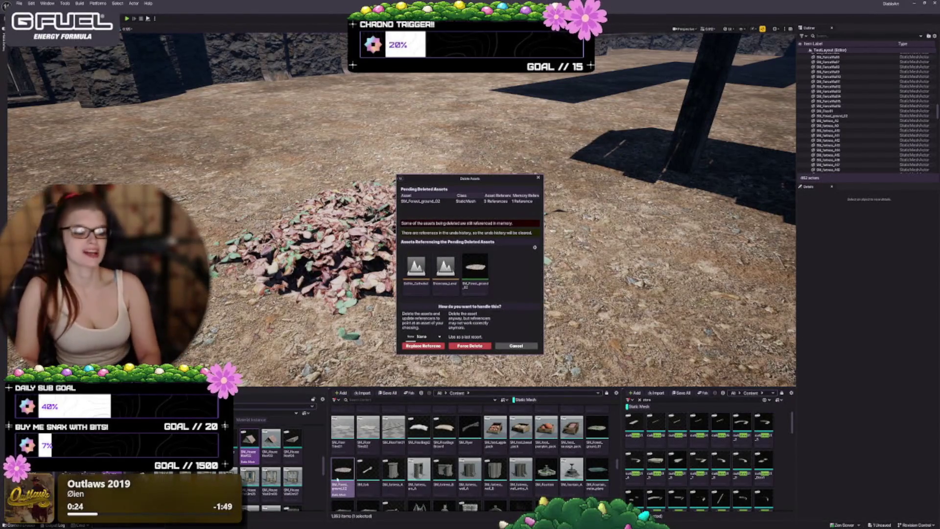
{"action": "left_click", "coordinate": [525, 347]}
{"action": "left_click", "coordinate": [371, 216]}
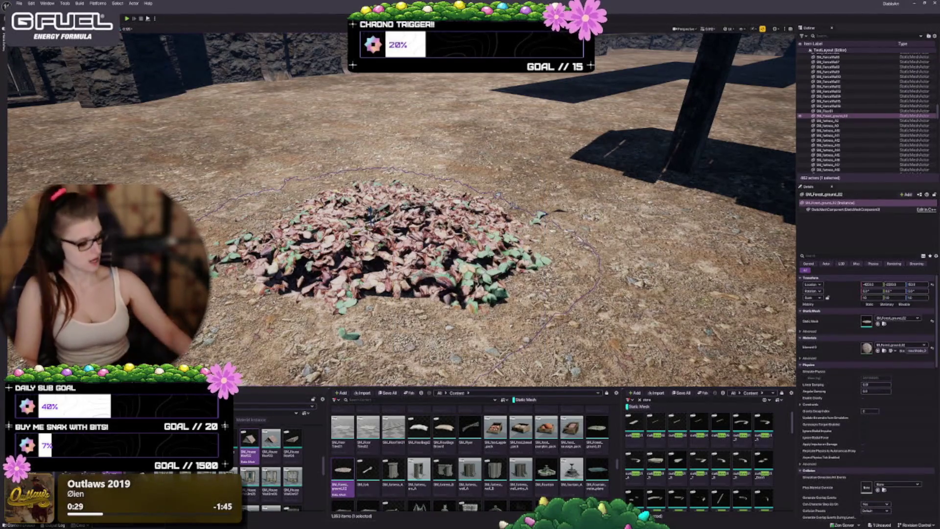
{"action": "key", "text": "Delete"}
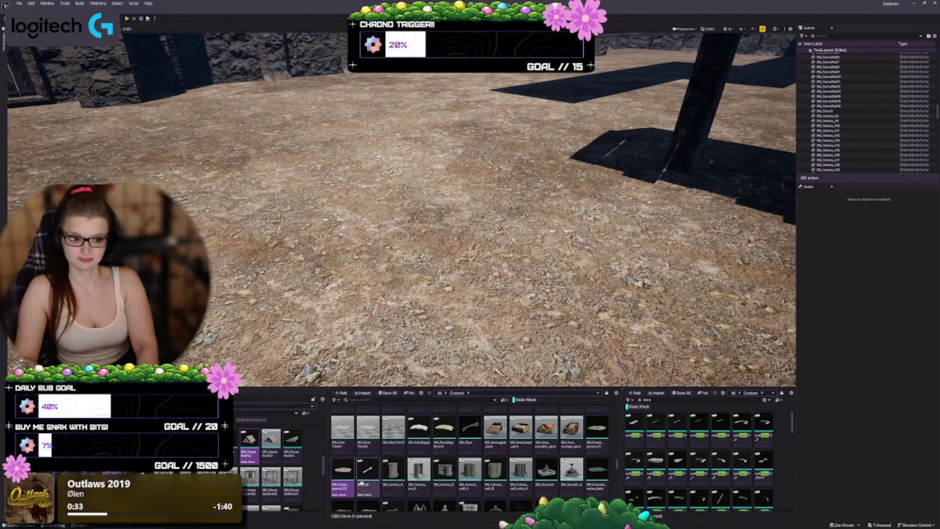
{"action": "scroll", "coordinate": [367, 480], "scroll_direction": "down", "scroll_amount": 2}
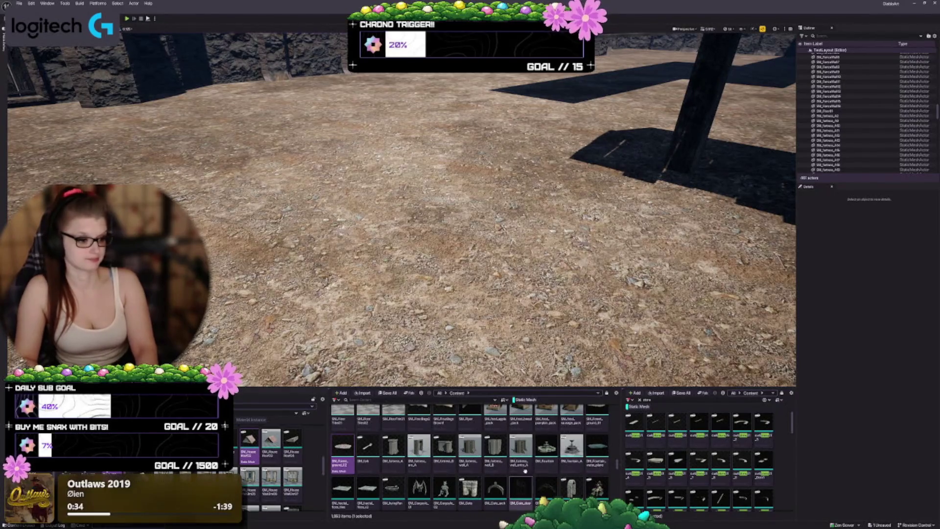
{"action": "mouse_move", "coordinate": [501, 454]}
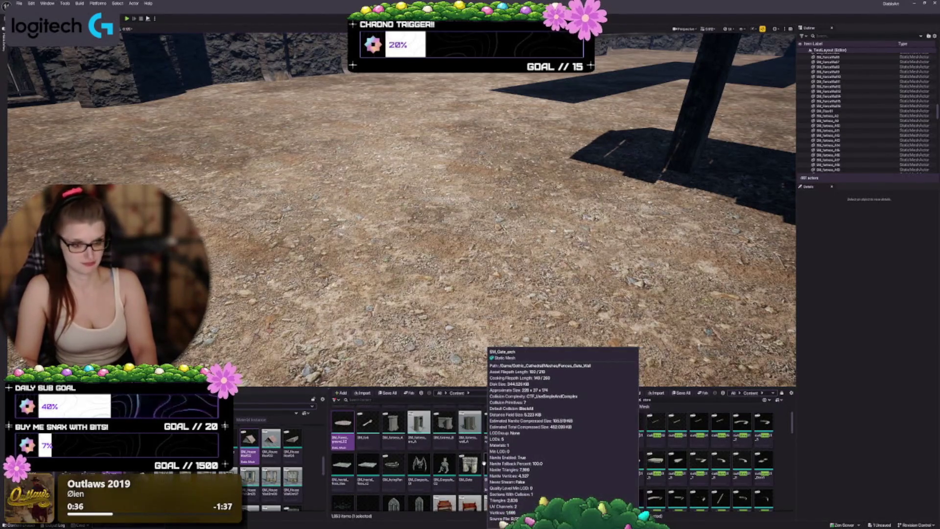
{"action": "mouse_move", "coordinate": [696, 460]}
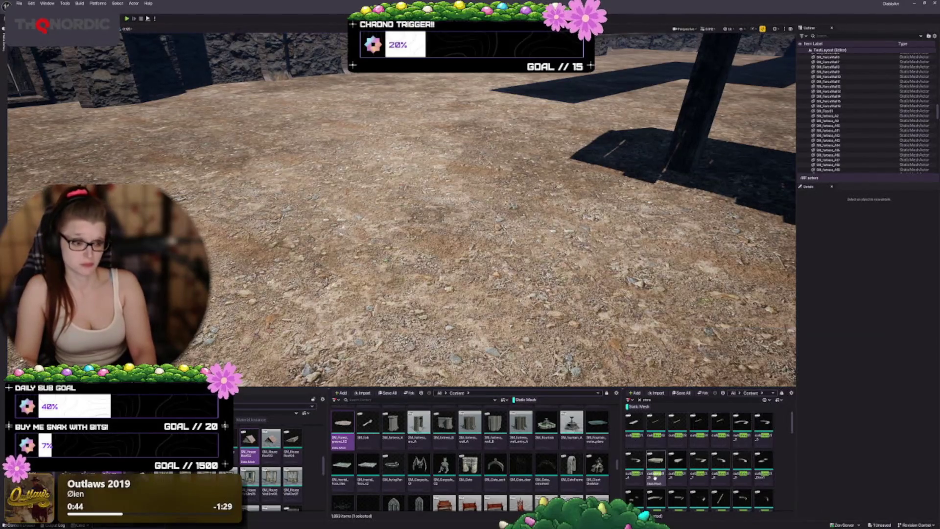
{"action": "mouse_move", "coordinate": [649, 476]}
{"action": "scroll", "coordinate": [364, 478], "scroll_direction": "down", "scroll_amount": 1}
{"action": "mouse_move", "coordinate": [374, 474]}
{"action": "mouse_move", "coordinate": [439, 458]}
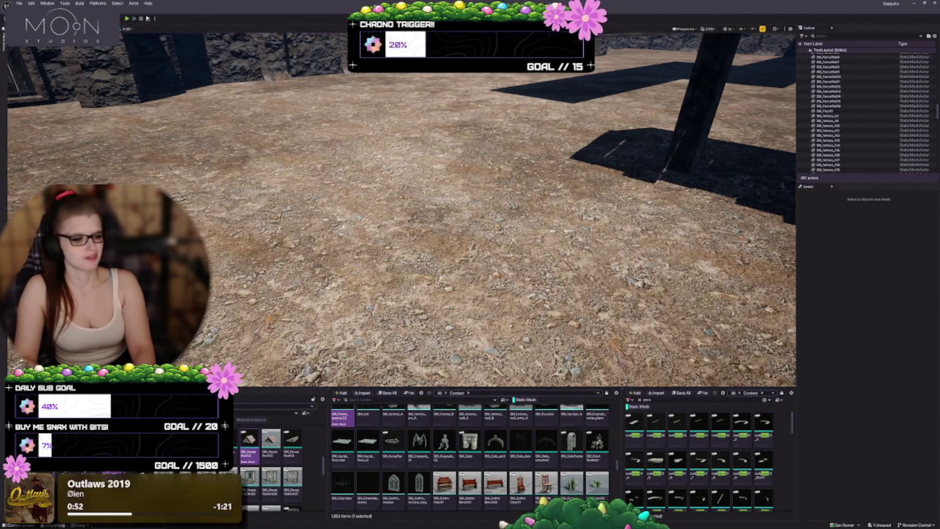
{"action": "scroll", "coordinate": [509, 456], "scroll_direction": "down", "scroll_amount": 3}
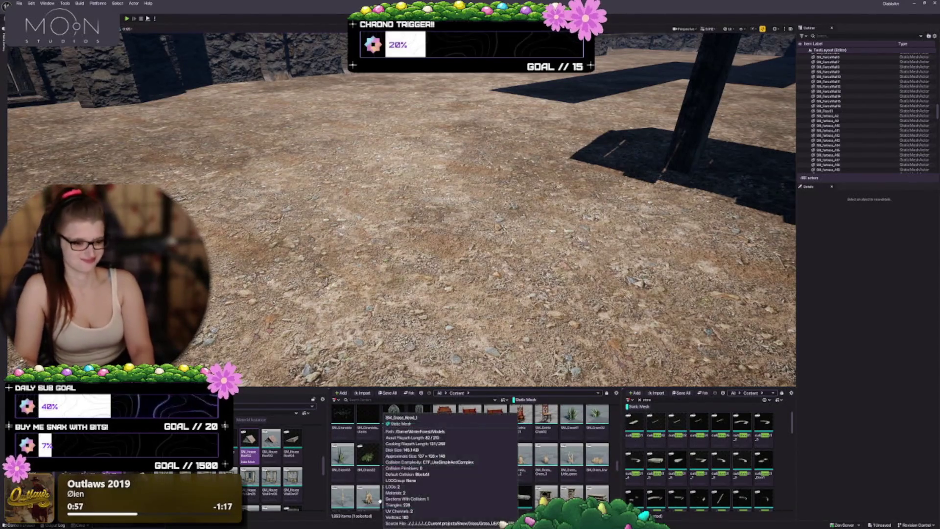
{"action": "scroll", "coordinate": [362, 458], "scroll_direction": "down", "scroll_amount": 2}
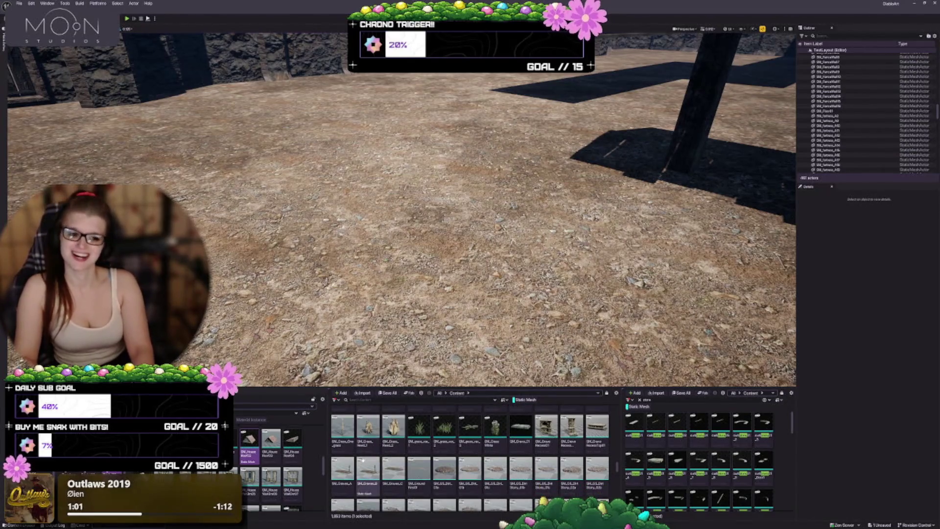
{"action": "scroll", "coordinate": [363, 447], "scroll_direction": "up", "scroll_amount": 2}
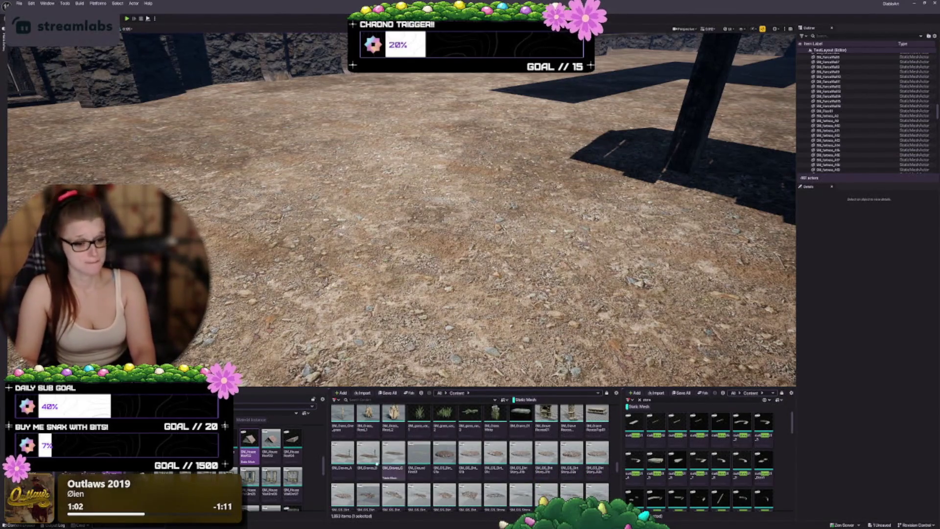
{"action": "scroll", "coordinate": [378, 464], "scroll_direction": "down", "scroll_amount": 2}
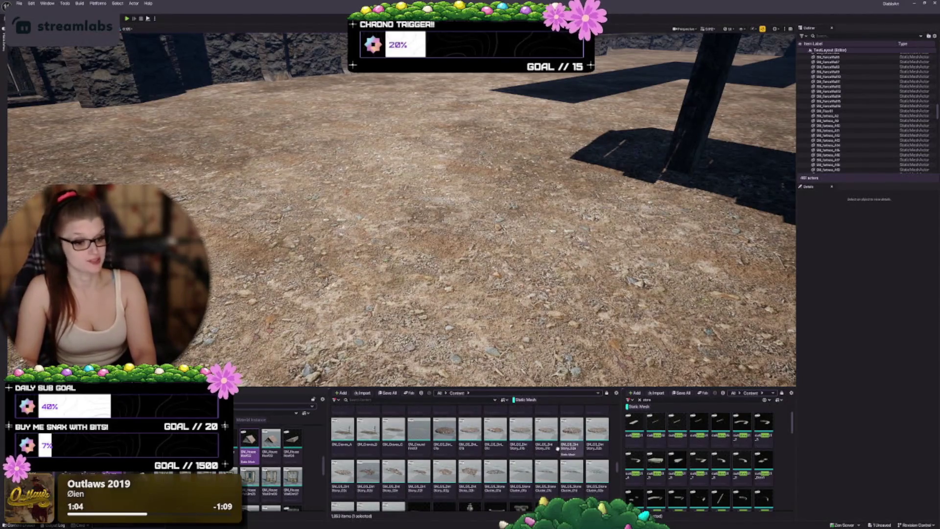
{"action": "scroll", "coordinate": [518, 455], "scroll_direction": "down", "scroll_amount": 2}
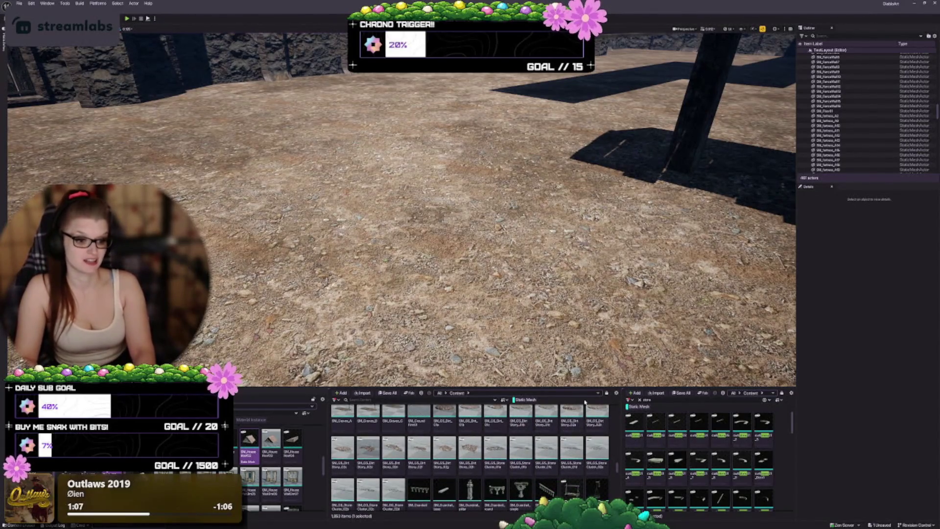
{"action": "scroll", "coordinate": [539, 430], "scroll_direction": "down", "scroll_amount": 2}
{"action": "mouse_move", "coordinate": [429, 431]}
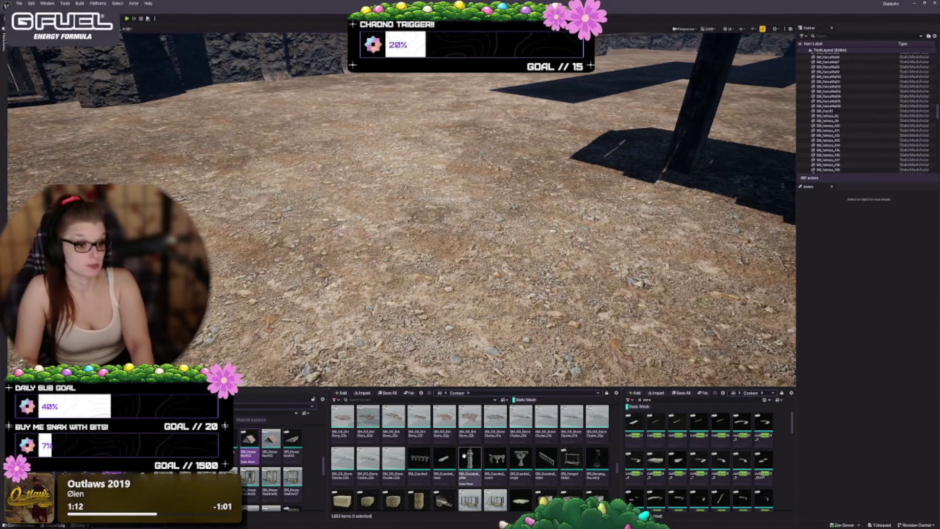
- Place SM_Guardrail_base on the ground by the post and raise it slightly
{"action": "left_click", "coordinate": [443, 459]}
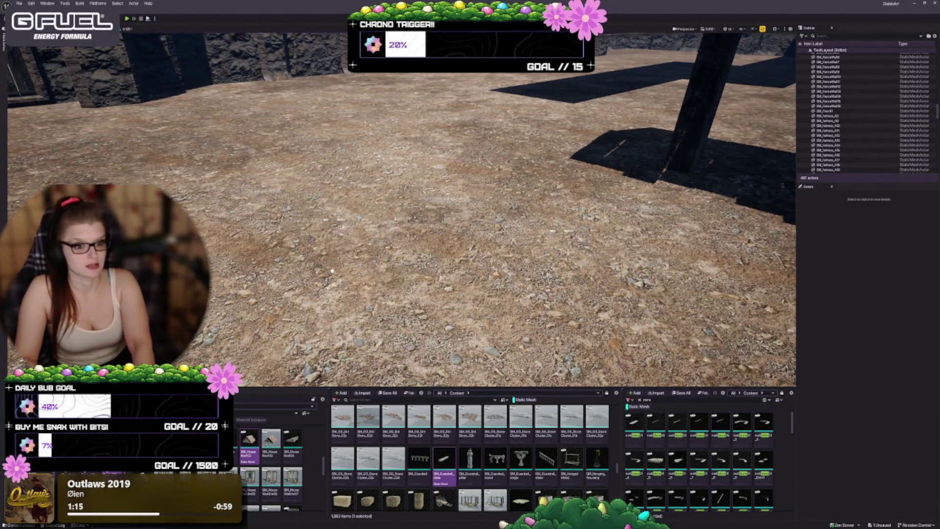
{"action": "left_click_drag", "start_coordinate": [332, 270], "coordinate": [352, 270]}
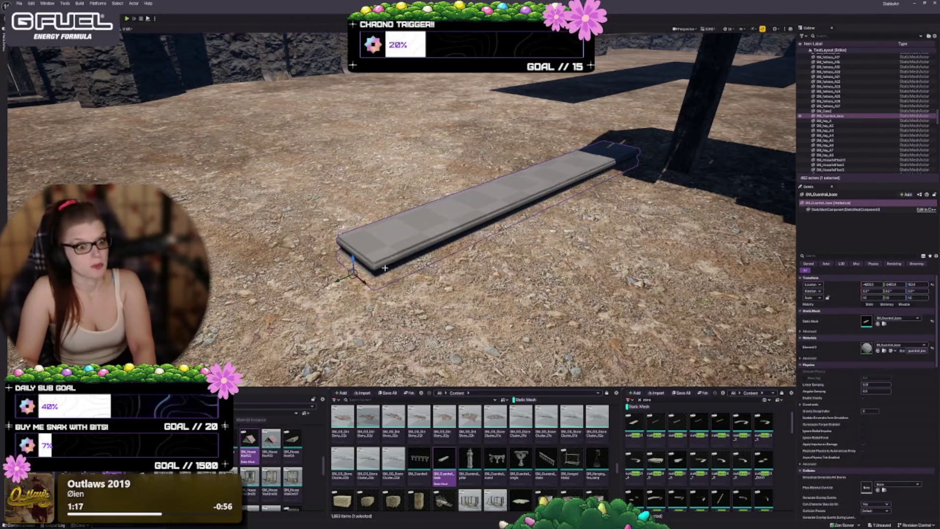
{"action": "mouse_move", "coordinate": [352, 254]}
{"action": "left_mouse_down"}
{"action": "mouse_move", "coordinate": [348, 195]}
{"action": "mouse_move", "coordinate": [352, 259]}
{"action": "left_mouse_up"}
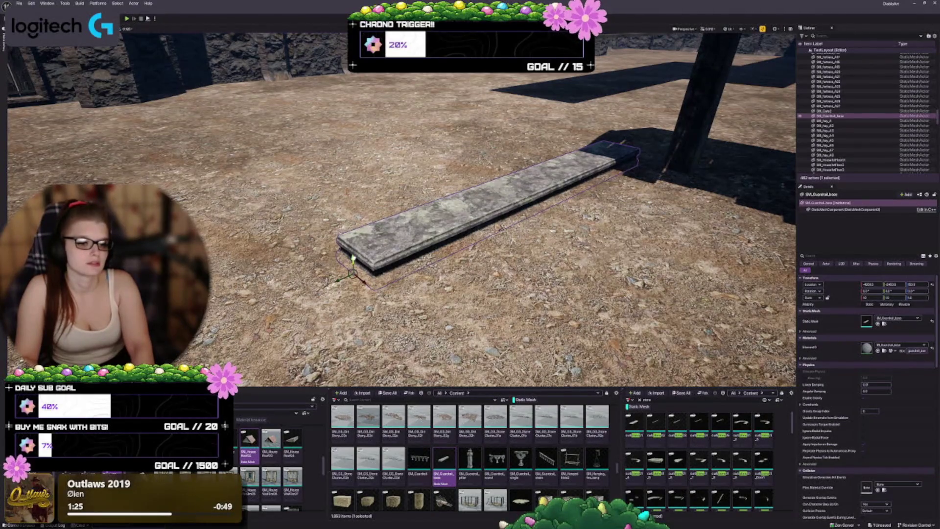
- Make a raised copy of the slab, delete it again, and clear the asset search
{"action": "left_click_drag", "start_coordinate": [353, 258], "coordinate": [349, 195]}
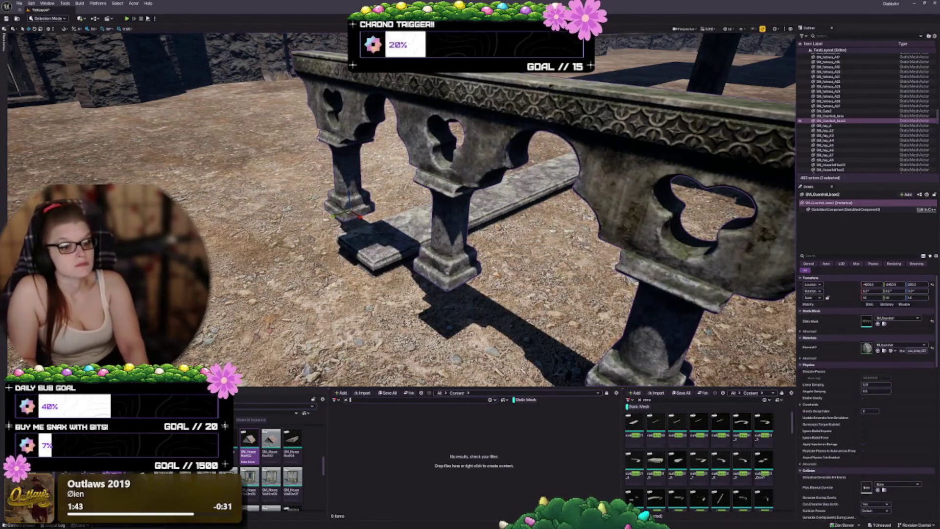
{"action": "key", "text": "s"}
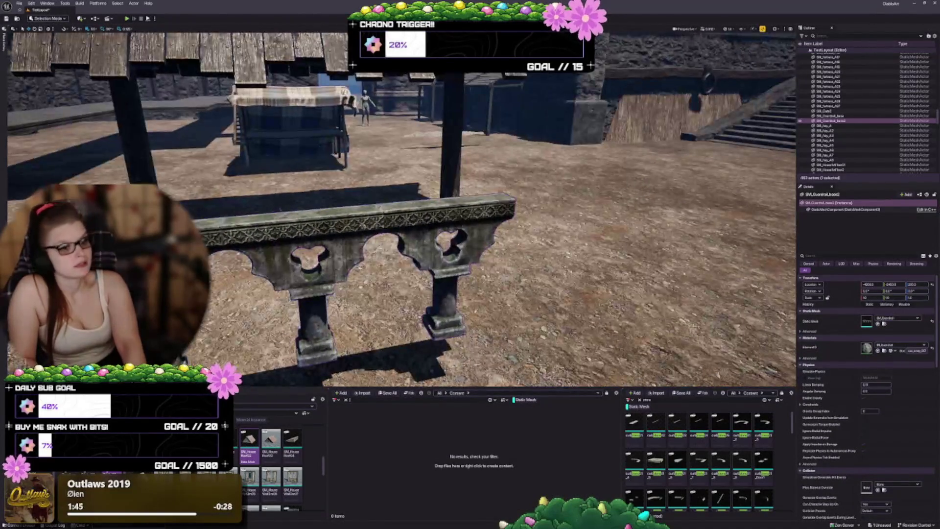
{"action": "key", "text": "s"}
{"action": "key", "text": "End"}
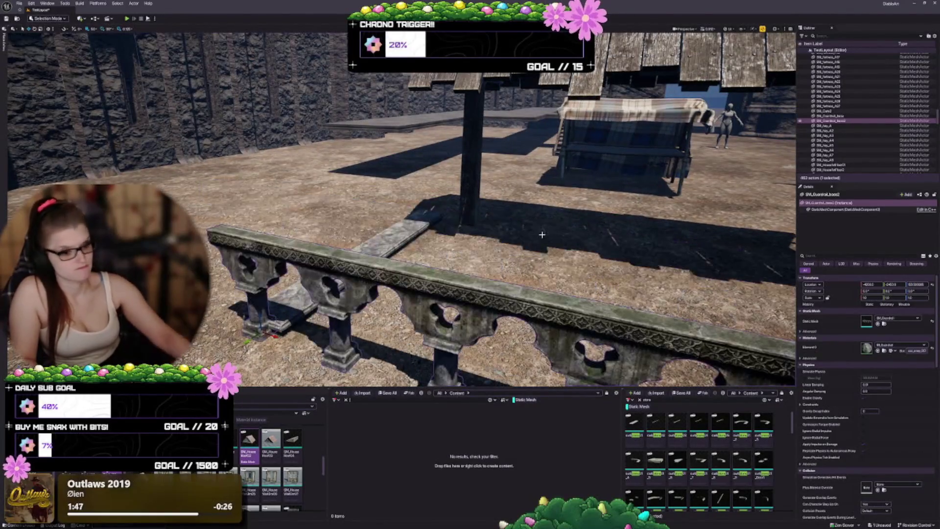
{"action": "key", "text": "Delete"}
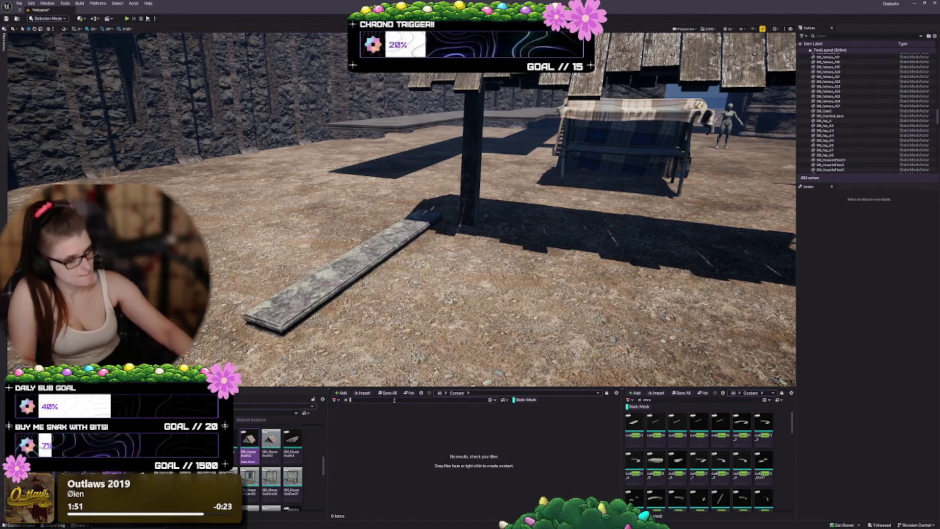
{"action": "key", "text": "BackSpace"}
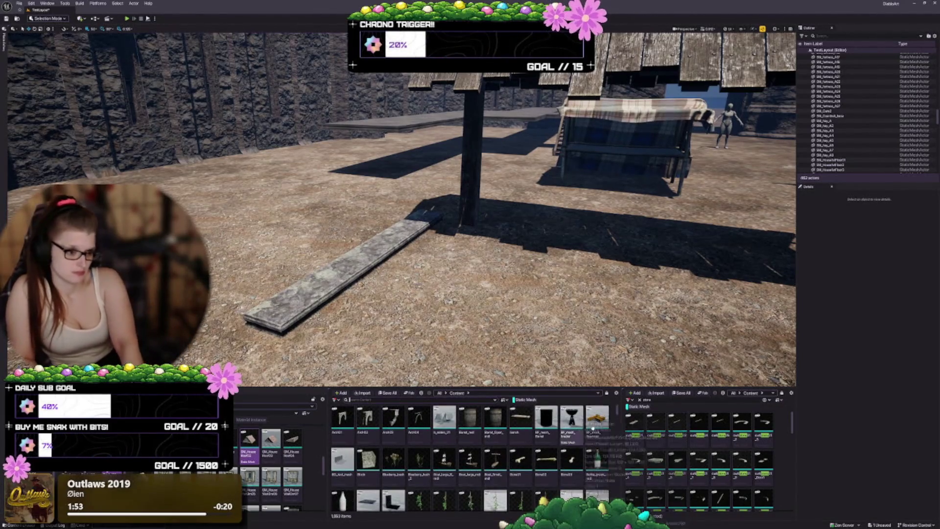
{"action": "scroll", "coordinate": [498, 471], "scroll_direction": "down", "scroll_amount": 15}
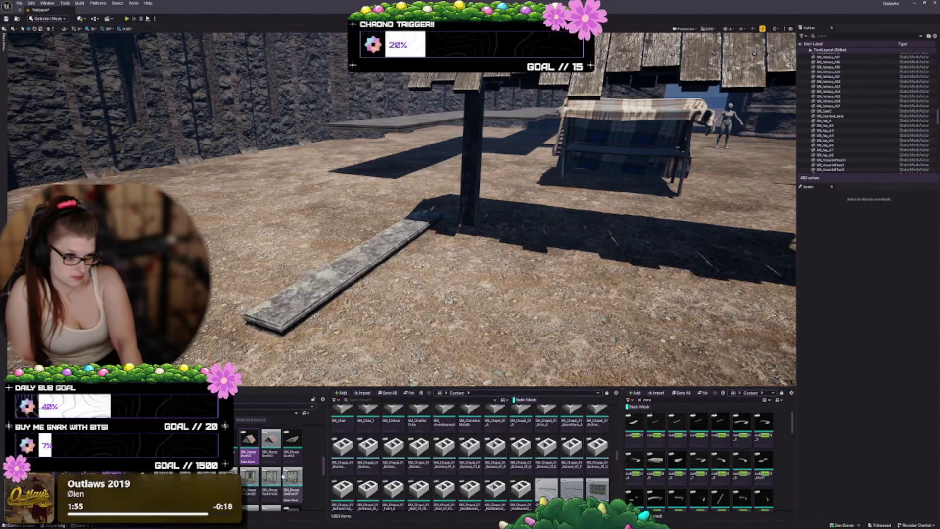
{"action": "scroll", "coordinate": [498, 470], "scroll_direction": "down", "scroll_amount": 10}
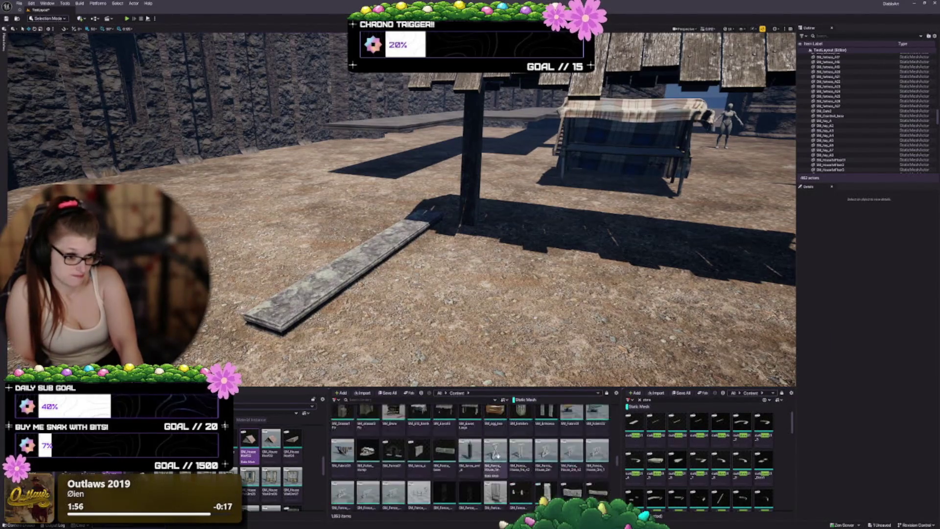
{"action": "scroll", "coordinate": [496, 443], "scroll_direction": "down", "scroll_amount": 5}
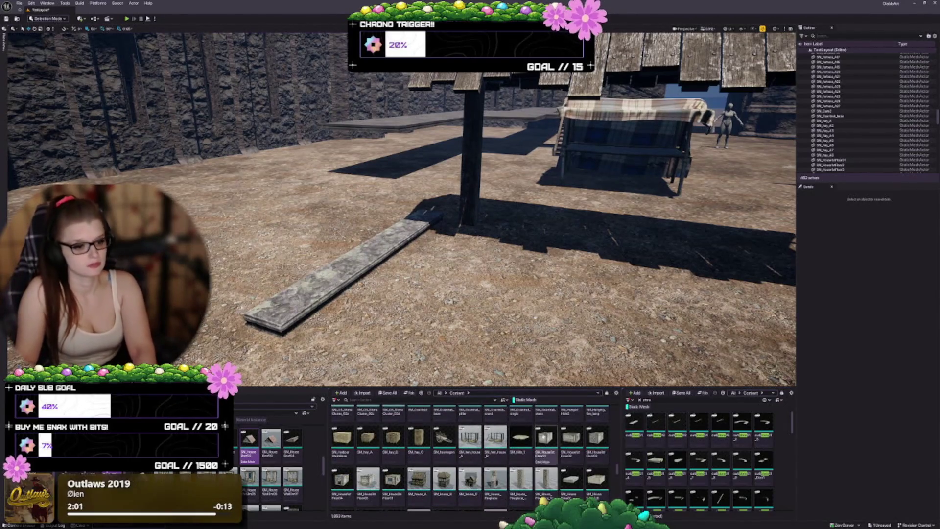
{"action": "scroll", "coordinate": [528, 469], "scroll_direction": "up", "scroll_amount": 1}
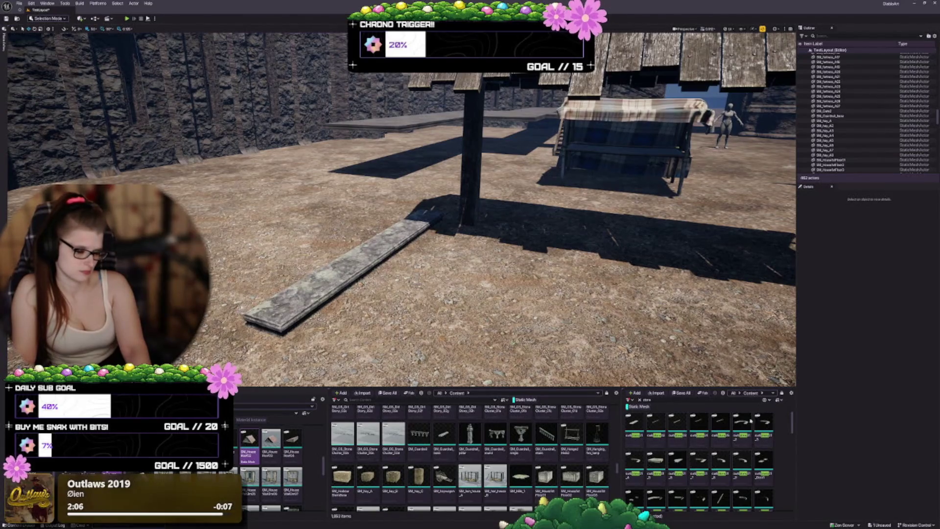
{"action": "scroll", "coordinate": [479, 479], "scroll_direction": "down", "scroll_amount": 1}
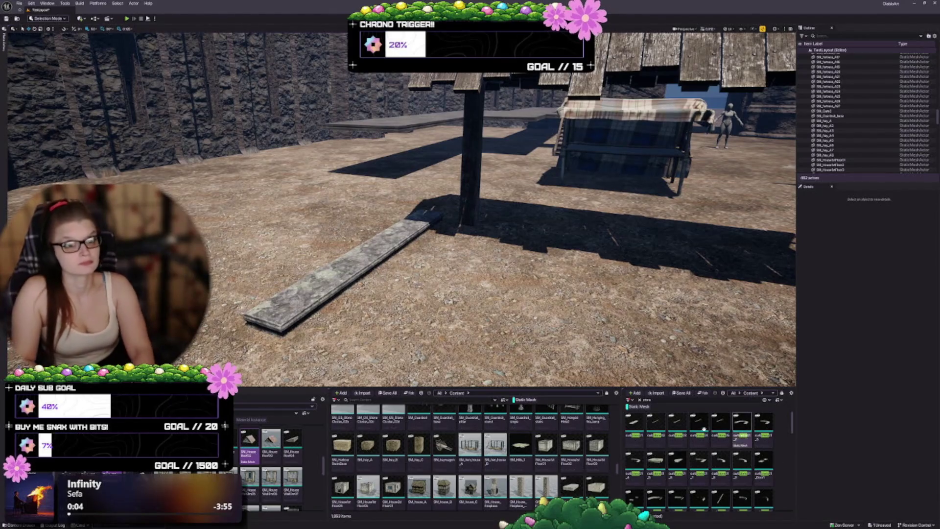
{"action": "mouse_move", "coordinate": [470, 245]}
{"action": "left_mouse_down"}
{"action": "mouse_move", "coordinate": [519, 220]}
{"action": "mouse_move", "coordinate": [528, 230]}
{"action": "mouse_move", "coordinate": [509, 196]}
{"action": "mouse_move", "coordinate": [609, 306]}
{"action": "left_mouse_up"}
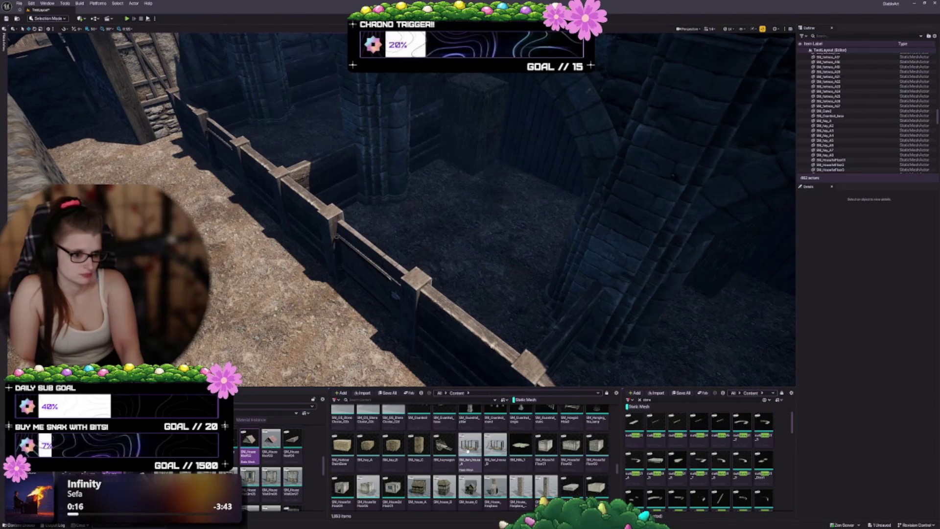
{"action": "mouse_move", "coordinate": [468, 447]}
{"action": "mouse_move", "coordinate": [469, 448]}
{"action": "left_mouse_down"}
{"action": "mouse_move", "coordinate": [499, 300]}
{"action": "mouse_move", "coordinate": [220, 215]}
{"action": "left_mouse_up"}
{"action": "key", "text": "Delete"}
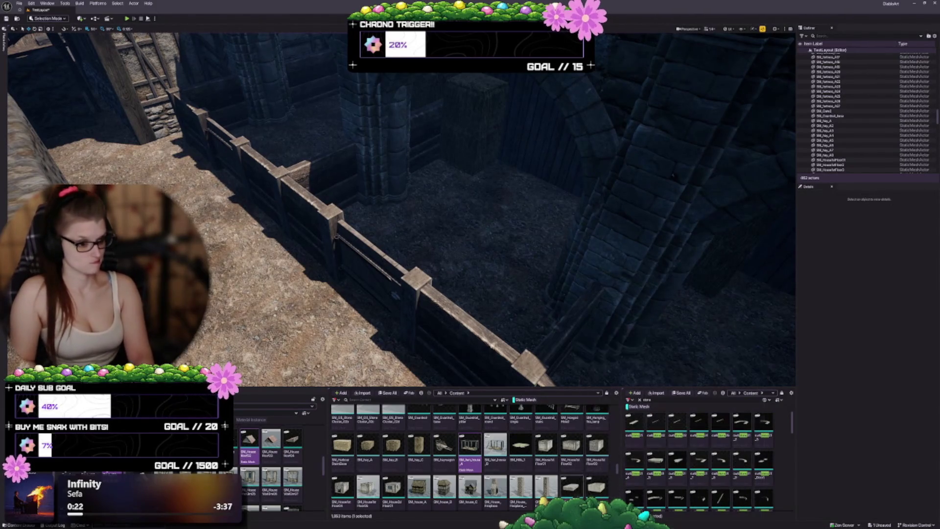
{"action": "scroll", "coordinate": [568, 451], "scroll_direction": "down", "scroll_amount": 1}
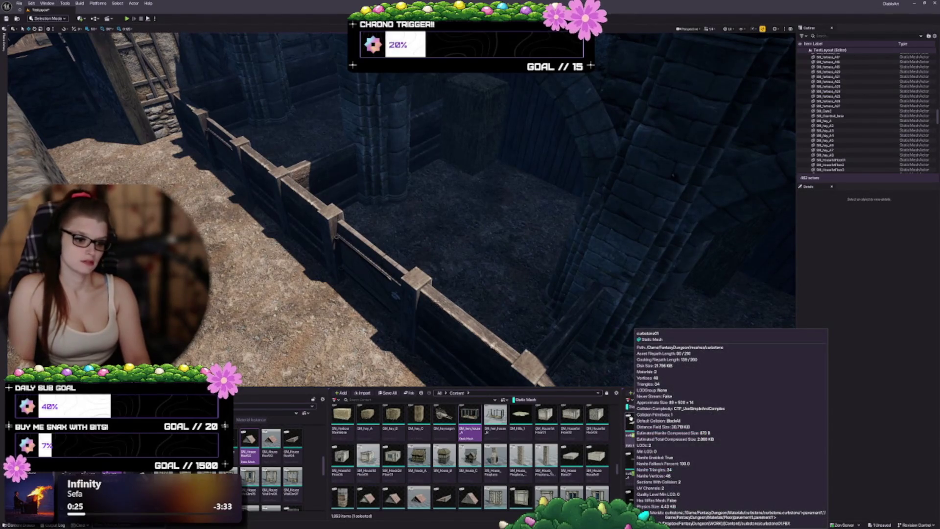
{"action": "scroll", "coordinate": [543, 453], "scroll_direction": "down", "scroll_amount": 4}
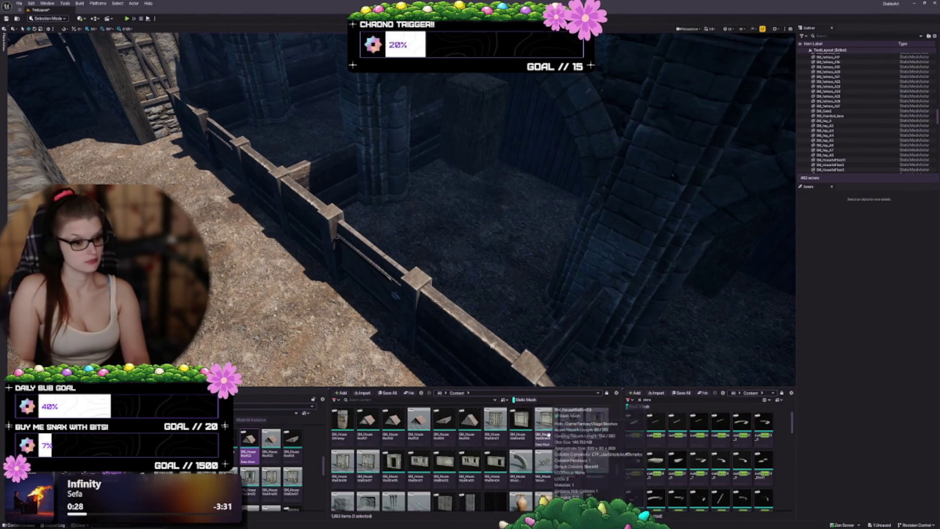
{"action": "scroll", "coordinate": [547, 445], "scroll_direction": "down", "scroll_amount": 1}
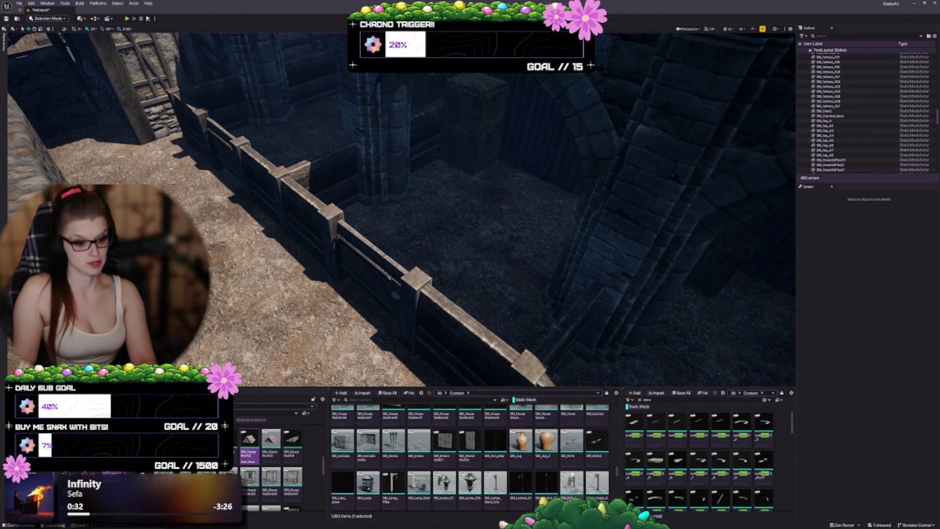
{"action": "scroll", "coordinate": [581, 429], "scroll_direction": "down", "scroll_amount": 2}
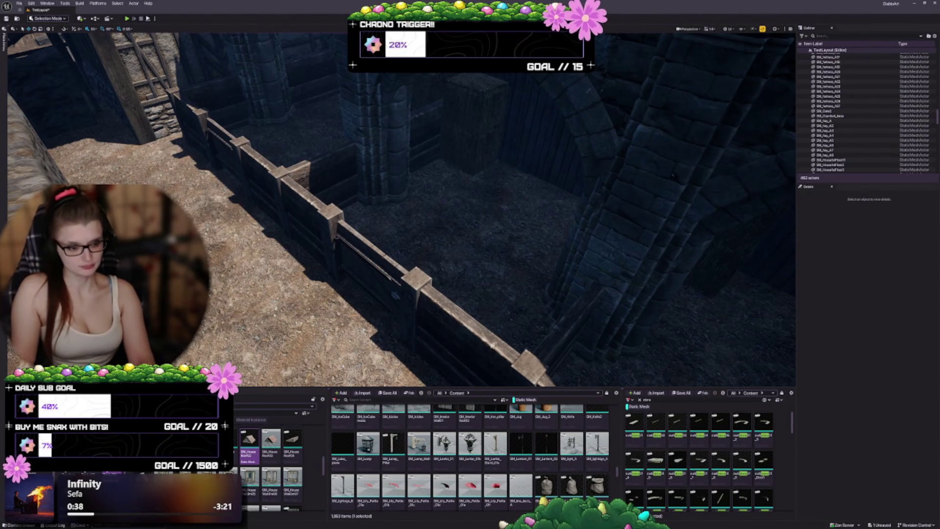
- Fly the camera to the tavern front and select the lantern post beside it
{"action": "key", "text": "s"}
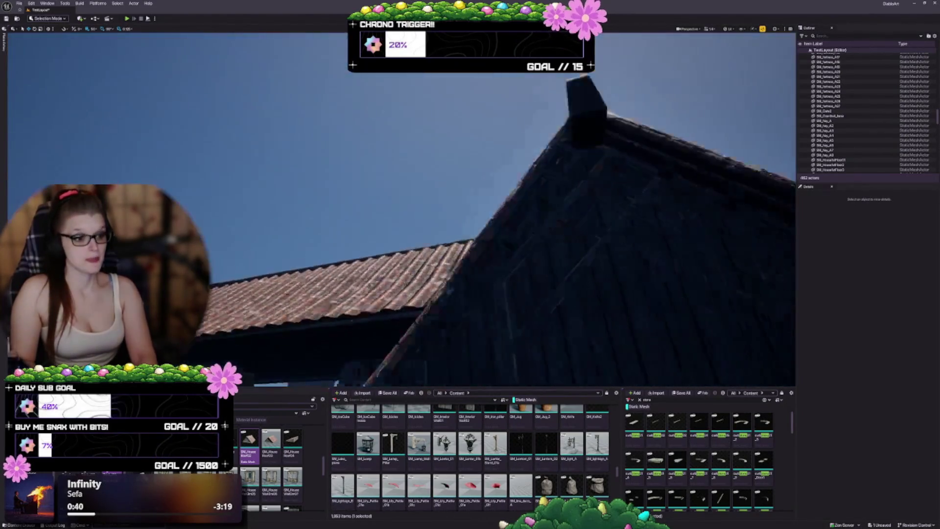
{"action": "key", "text": "w"}
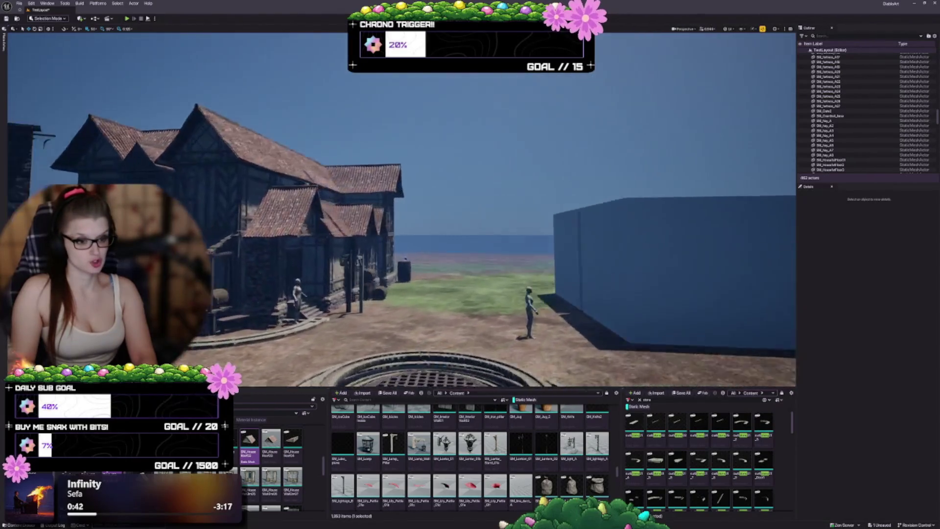
{"action": "key", "text": "d"}
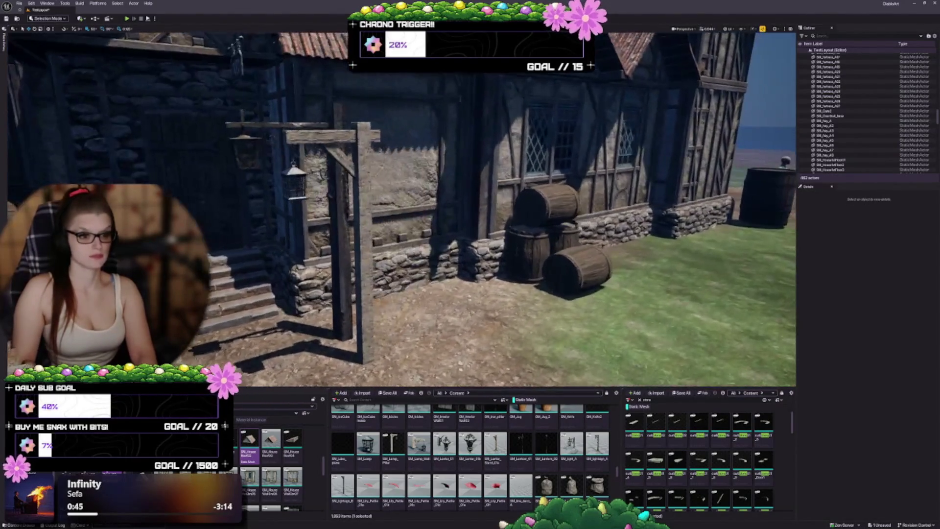
{"action": "key", "text": "s"}
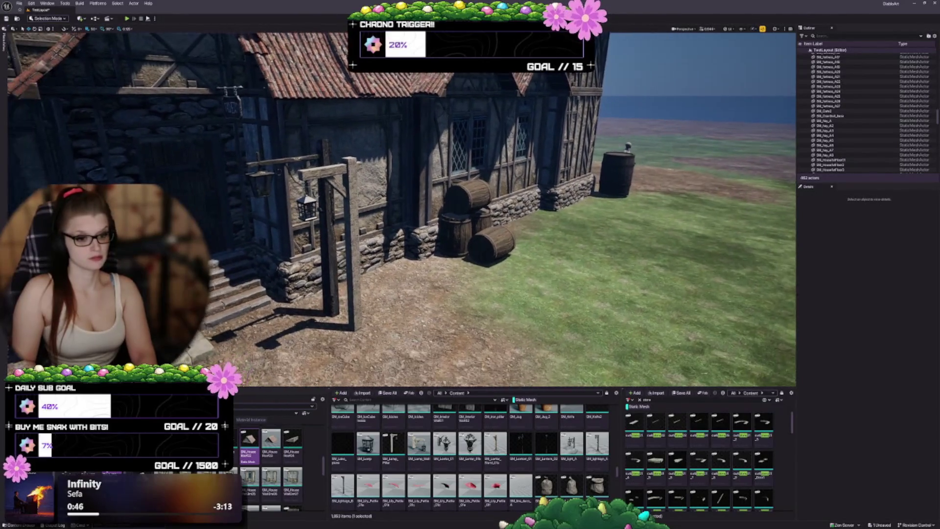
{"action": "key", "text": "w"}
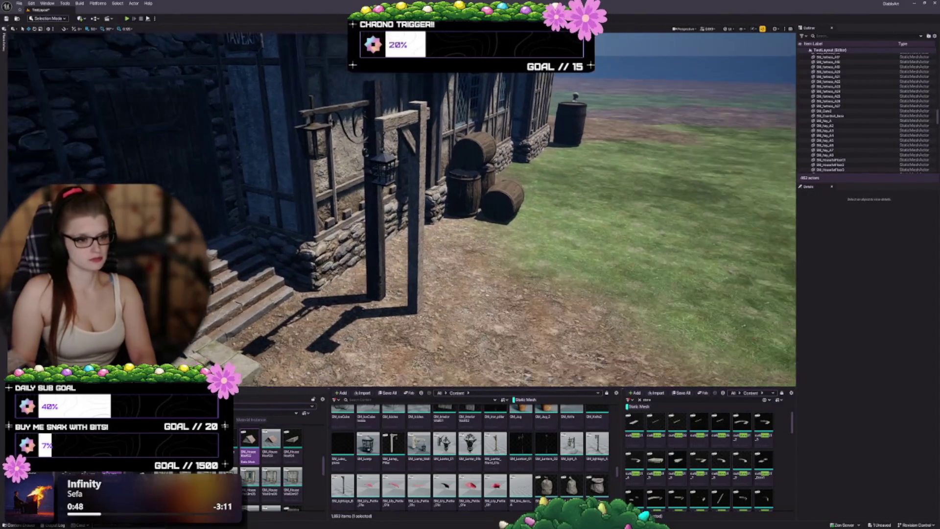
{"action": "left_click", "coordinate": [374, 196]}
{"action": "key", "text": "s"}
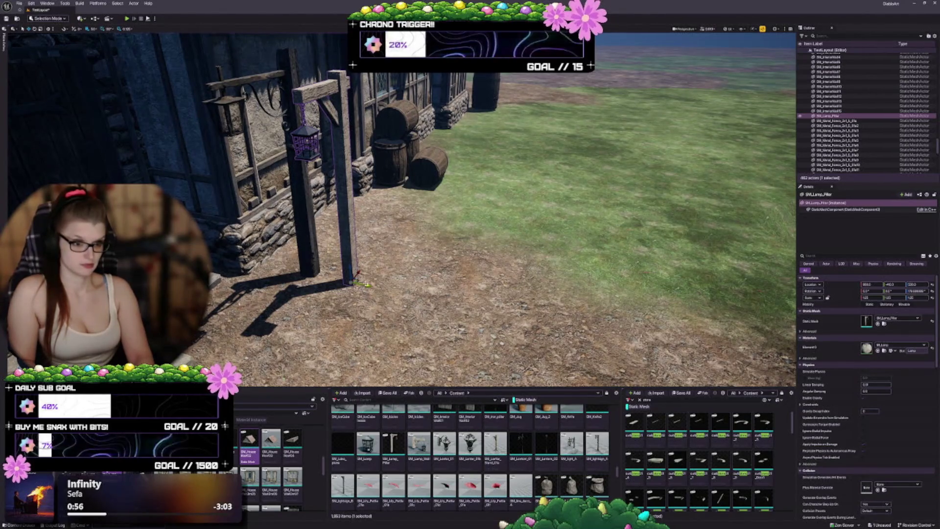
- Duplicate the post as an SM_Lantern_01 copy, reset its scale to 1.0, face the tavern
{"action": "left_click_drag", "start_coordinate": [369, 285], "coordinate": [401, 292]}
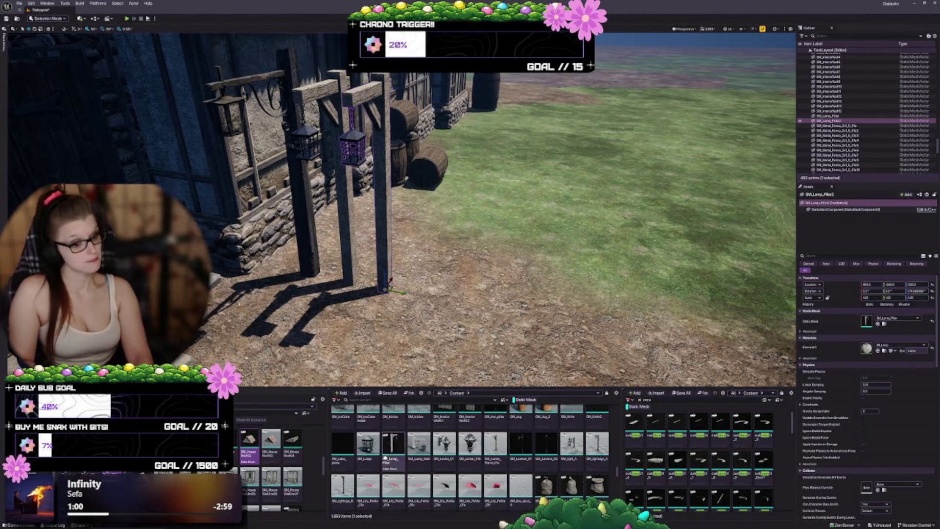
{"action": "left_click", "coordinate": [520, 443]}
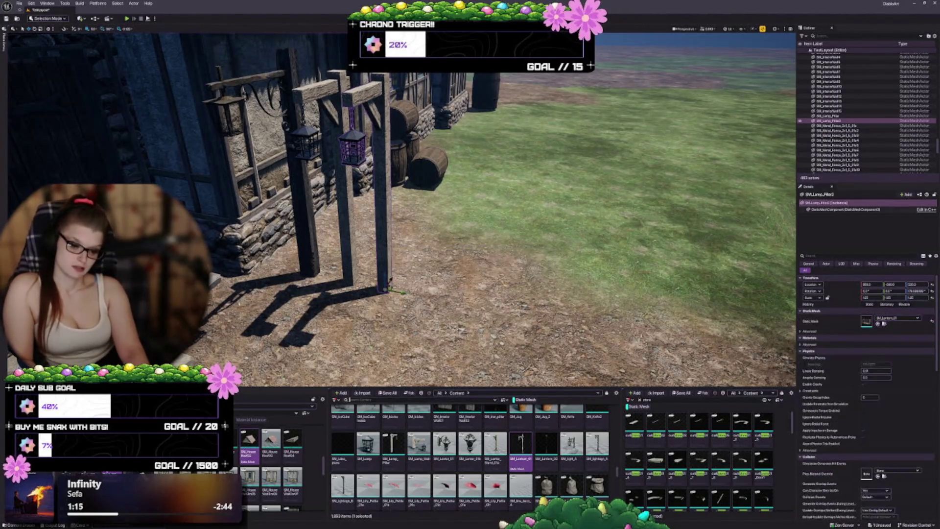
{"action": "key", "text": "f"}
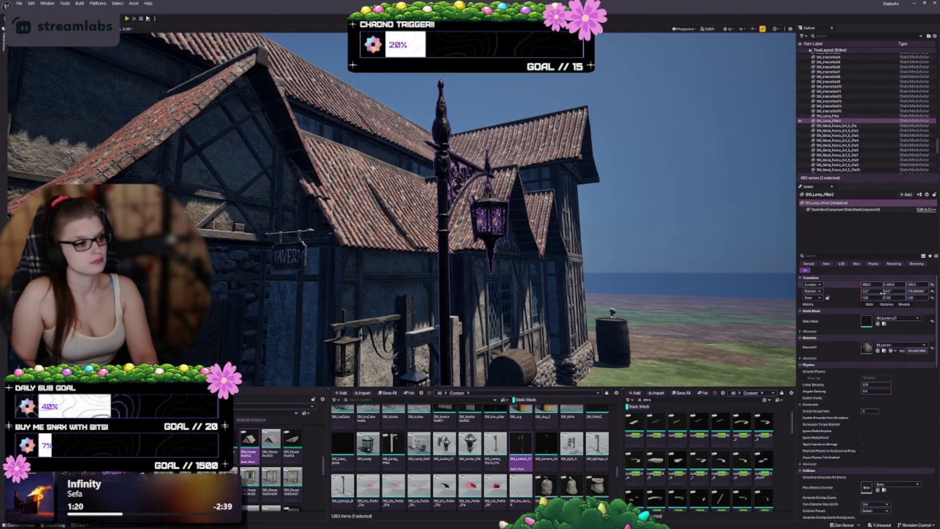
{"action": "left_click", "coordinate": [934, 300]}
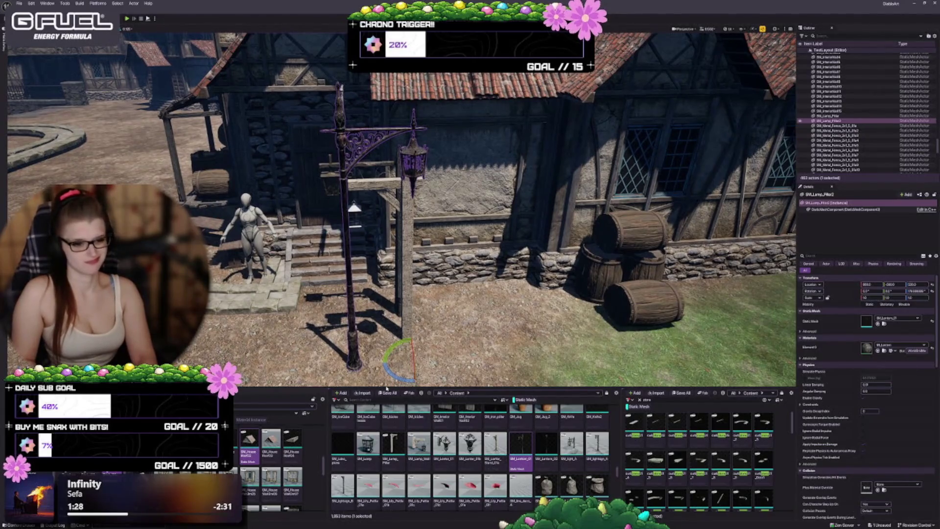
{"action": "left_click_drag", "start_coordinate": [392, 355], "coordinate": [421, 341]}
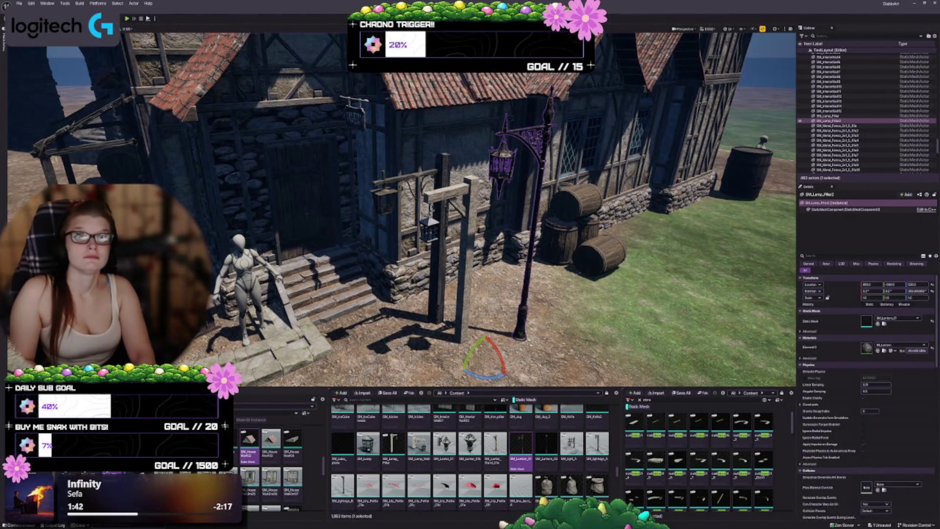
- Duplicate the wooden lantern post, swap its mesh to SM_Lantern_02, and reset scale to 1.0
{"action": "key", "text": "d"}
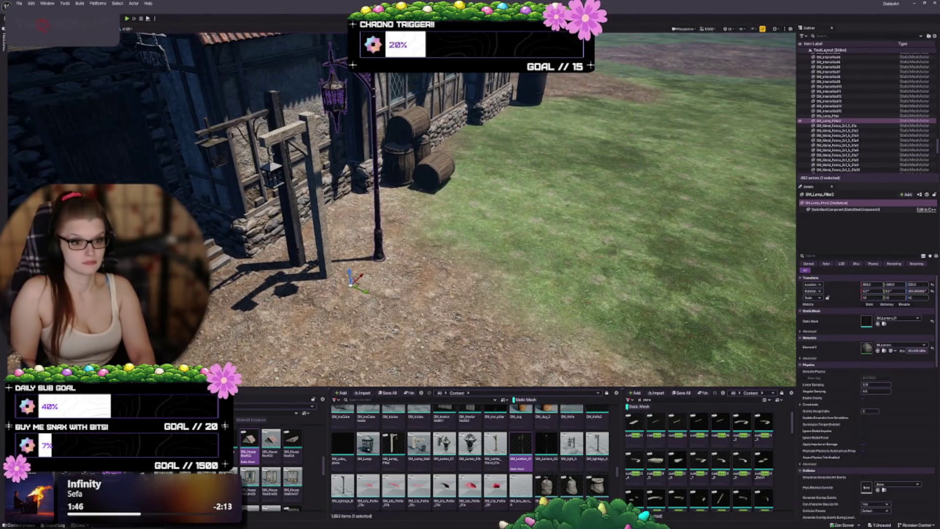
{"action": "left_click", "coordinate": [271, 171]}
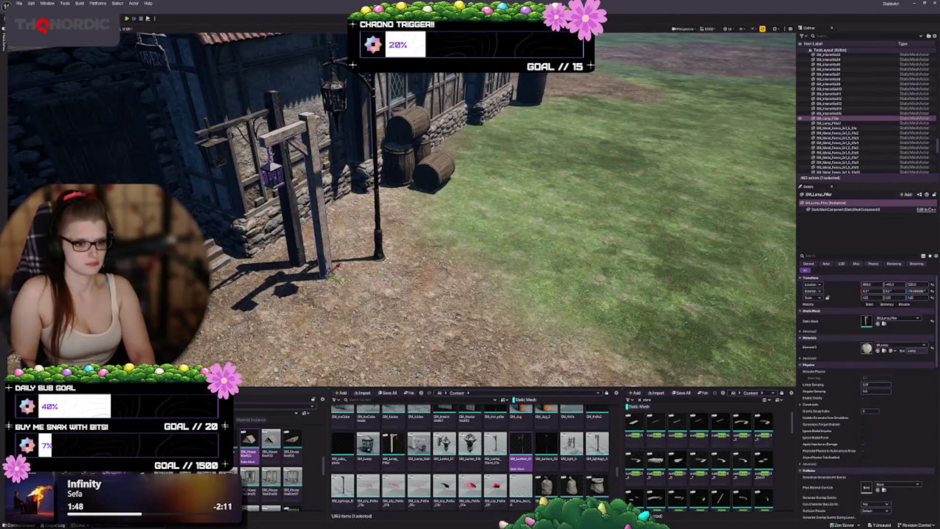
{"action": "left_click_drag", "start_coordinate": [346, 287], "coordinate": [414, 339], "text": "alt"}
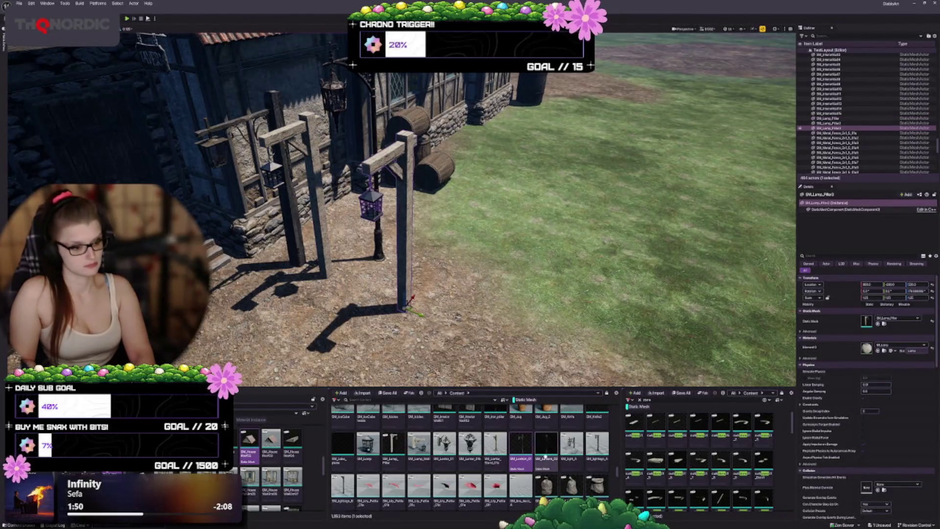
{"action": "left_click", "coordinate": [546, 443]}
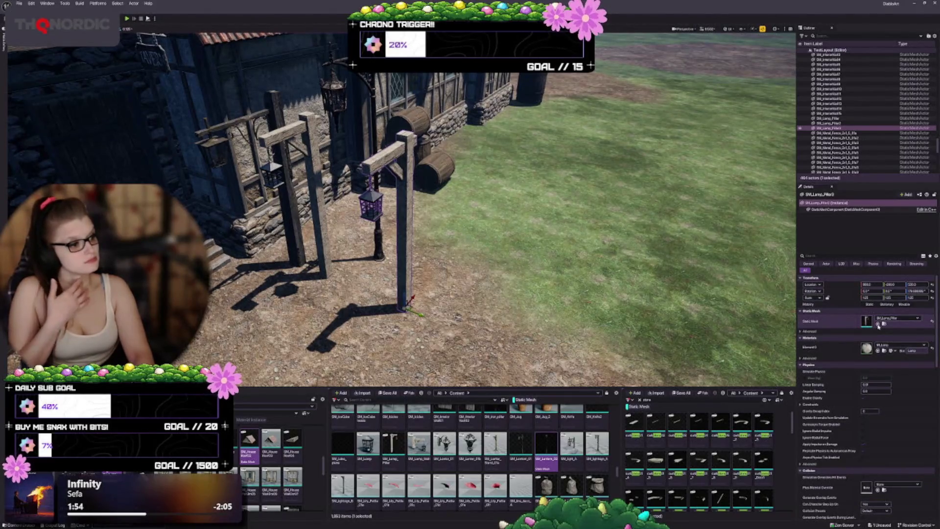
{"action": "left_click", "coordinate": [877, 324]}
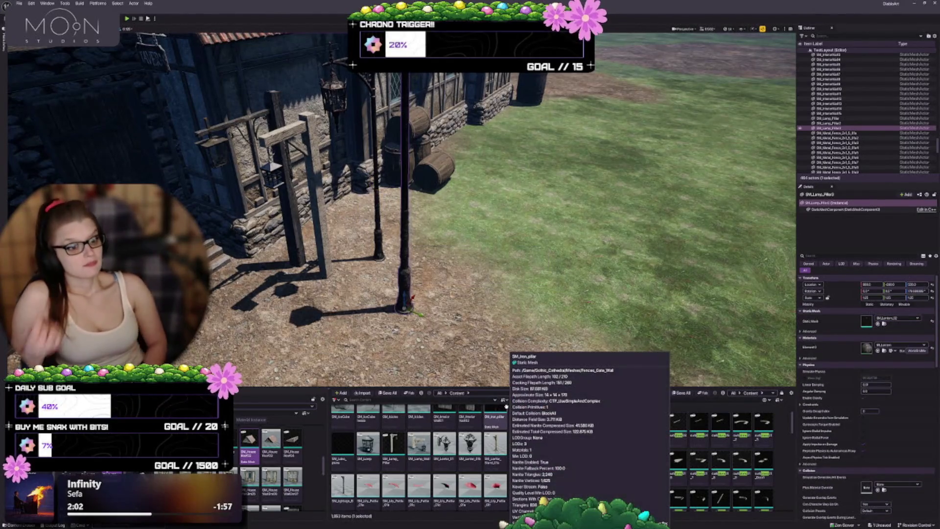
{"action": "left_click_drag", "start_coordinate": [440, 220], "coordinate": [441, 265]}
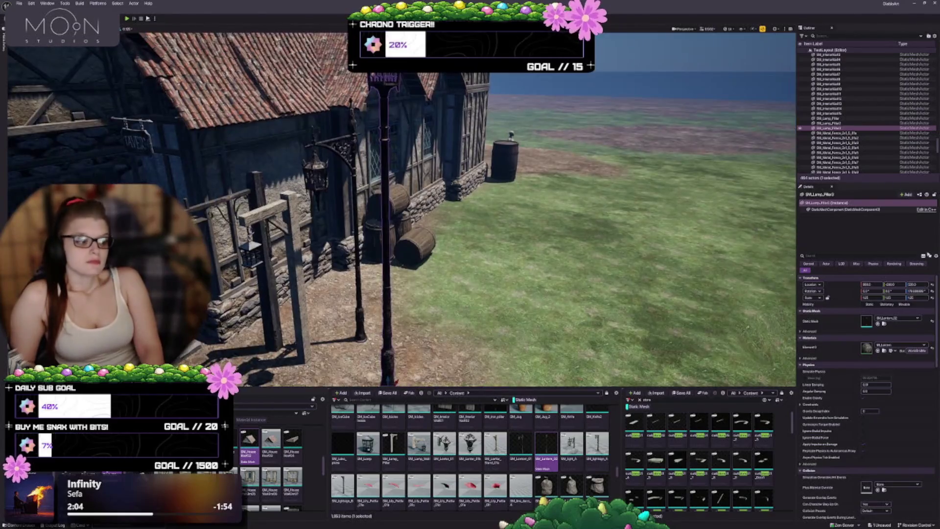
{"action": "left_click", "coordinate": [932, 297]}
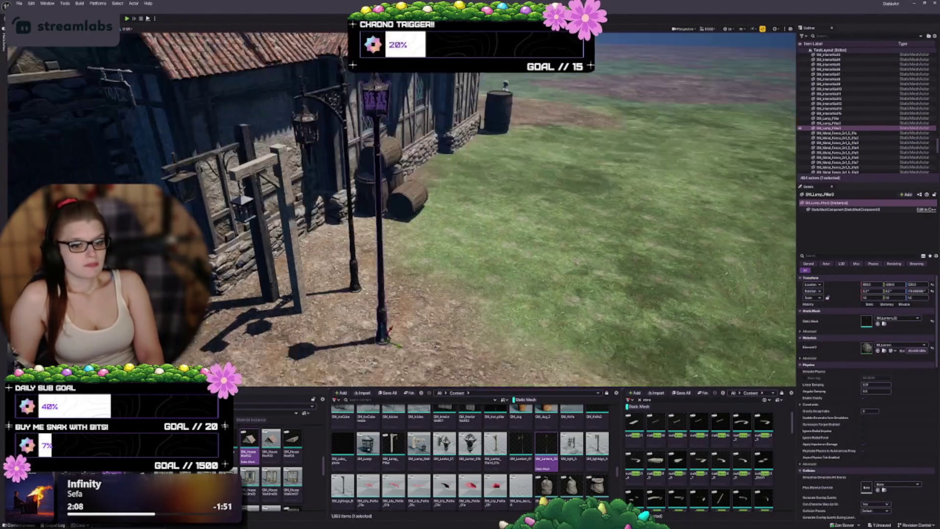
{"action": "left_click_drag", "start_coordinate": [331, 208], "coordinate": [332, 218]}
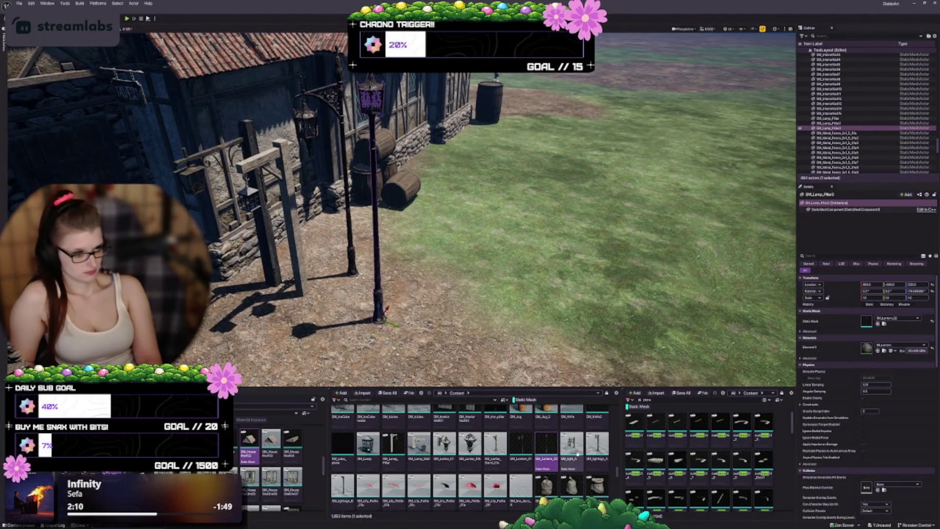
{"action": "mouse_move", "coordinate": [571, 445]}
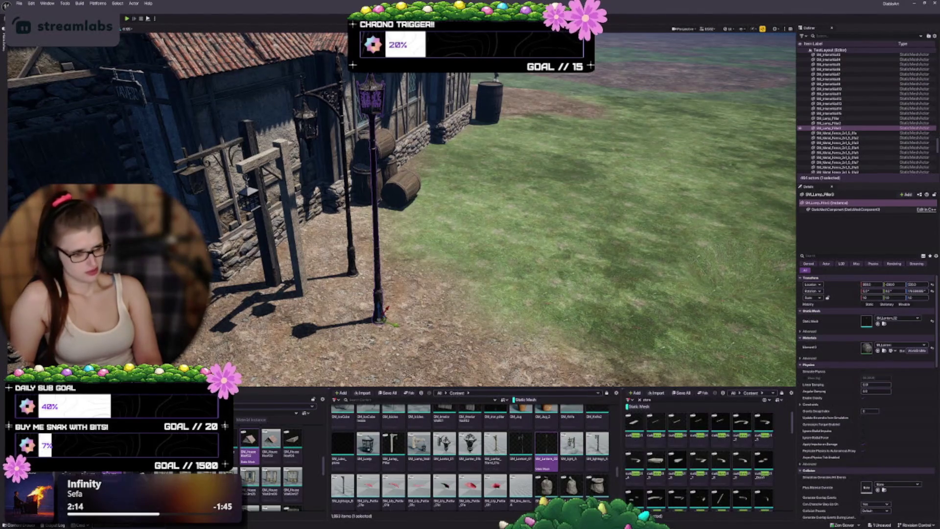
{"action": "mouse_move", "coordinate": [765, 504]}
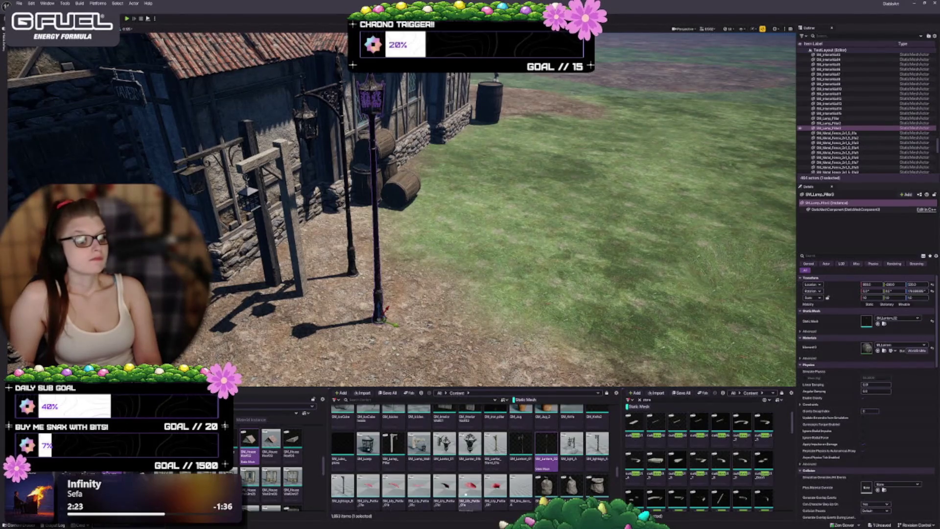
- Browse the Content Browser for pillar assets and fly the view to the brazier courtyard
{"action": "scroll", "coordinate": [421, 465], "scroll_direction": "down", "scroll_amount": 2}
{"action": "mouse_move", "coordinate": [377, 438]}
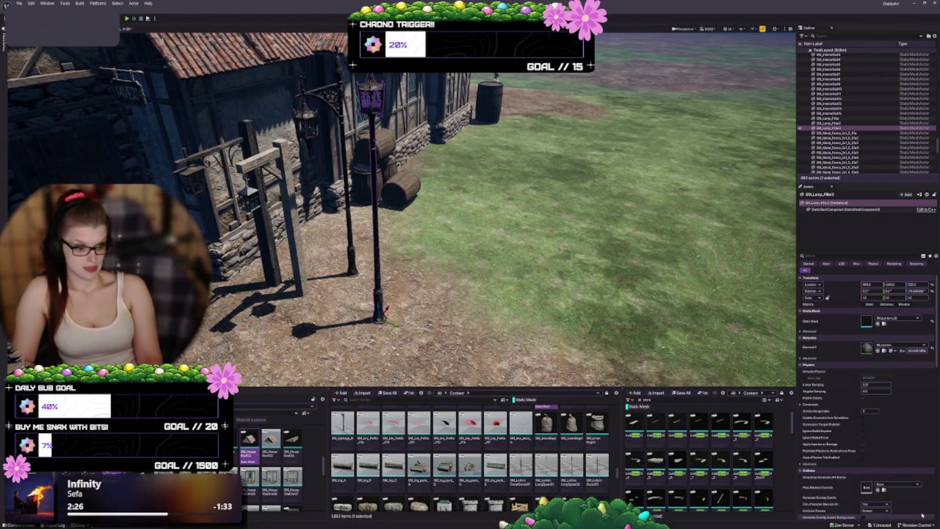
{"action": "scroll", "coordinate": [470, 467], "scroll_direction": "down", "scroll_amount": 2}
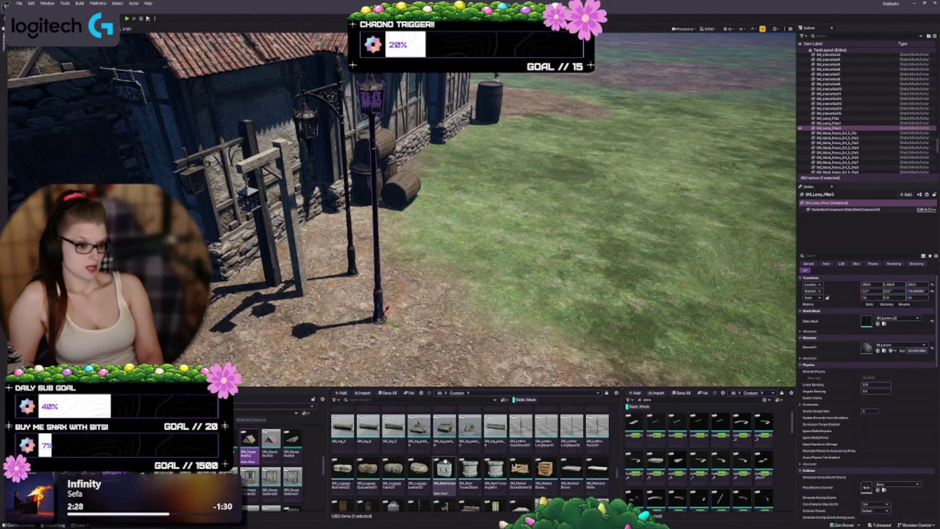
{"action": "mouse_move", "coordinate": [443, 461]}
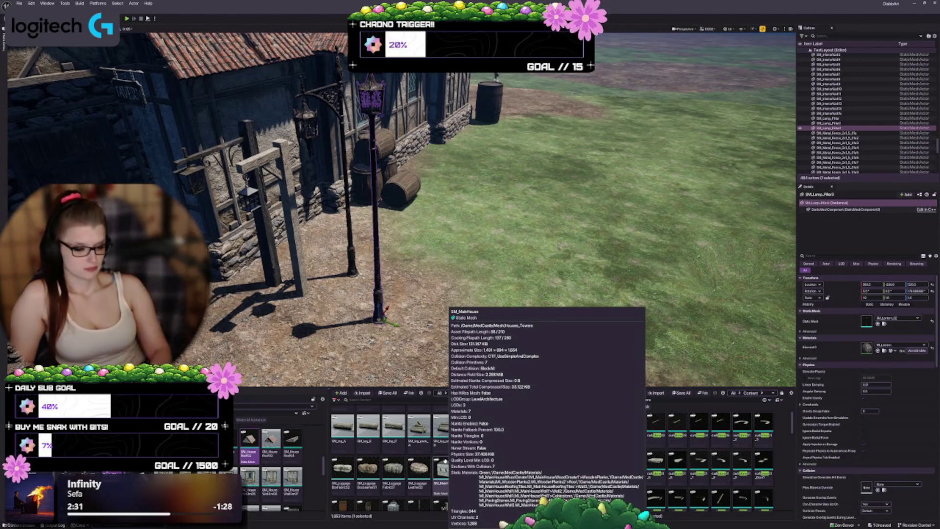
{"action": "mouse_move", "coordinate": [370, 472]}
{"action": "scroll", "coordinate": [374, 484], "scroll_direction": "down", "scroll_amount": 2}
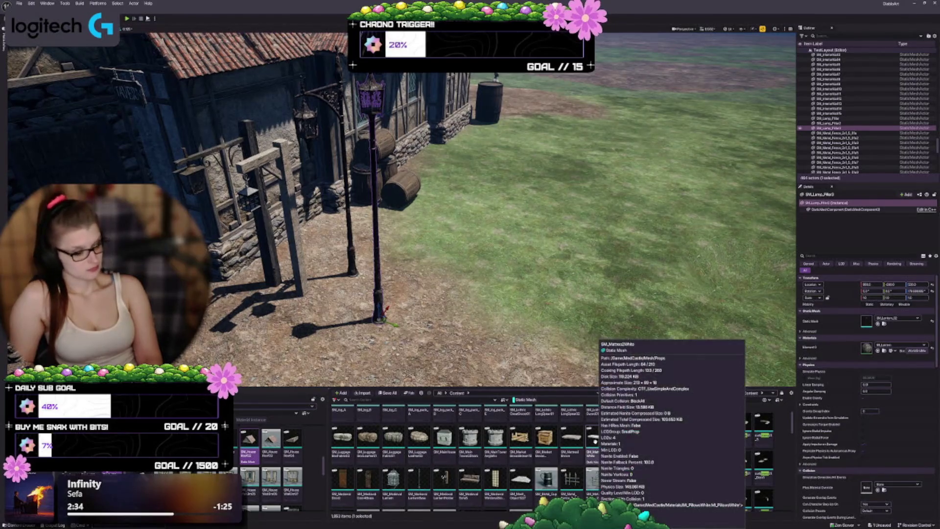
{"action": "scroll", "coordinate": [595, 441], "scroll_direction": "down", "scroll_amount": 2}
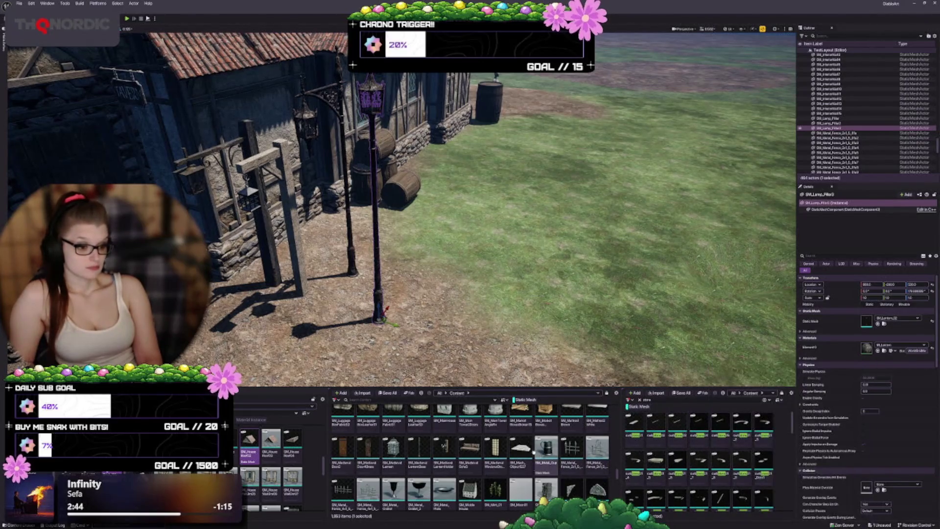
{"action": "scroll", "coordinate": [534, 452], "scroll_direction": "down", "scroll_amount": 2}
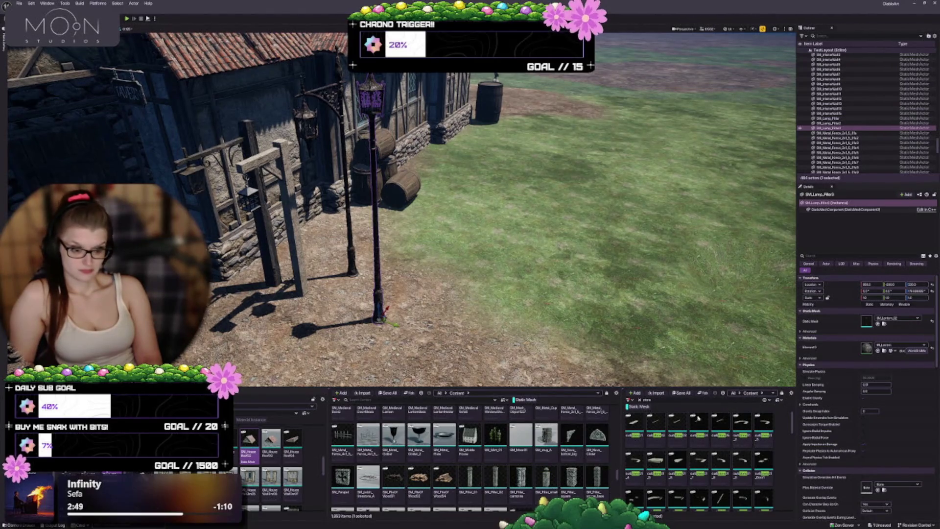
{"action": "scroll", "coordinate": [469, 457], "scroll_direction": "down", "scroll_amount": 2}
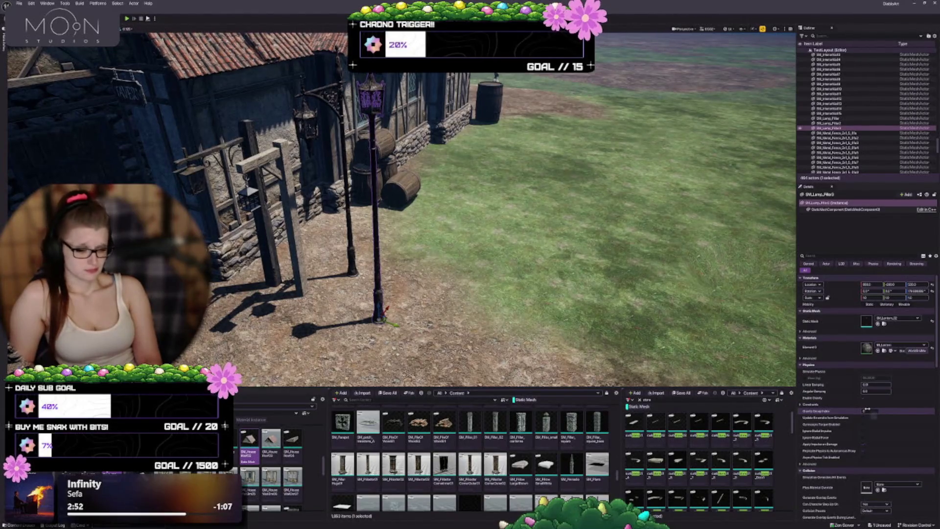
{"action": "left_click_drag", "start_coordinate": [440, 220], "coordinate": [404, 202]}
- Place SM_Pillar_01 and SM_Pillar_02 side by side in the courtyard
{"action": "left_click_drag", "start_coordinate": [470, 423], "coordinate": [453, 291]}
{"action": "left_click", "coordinate": [495, 423]}
{"action": "left_click_drag", "start_coordinate": [463, 329], "coordinate": [493, 348]}
{"action": "left_click", "coordinate": [520, 424]}
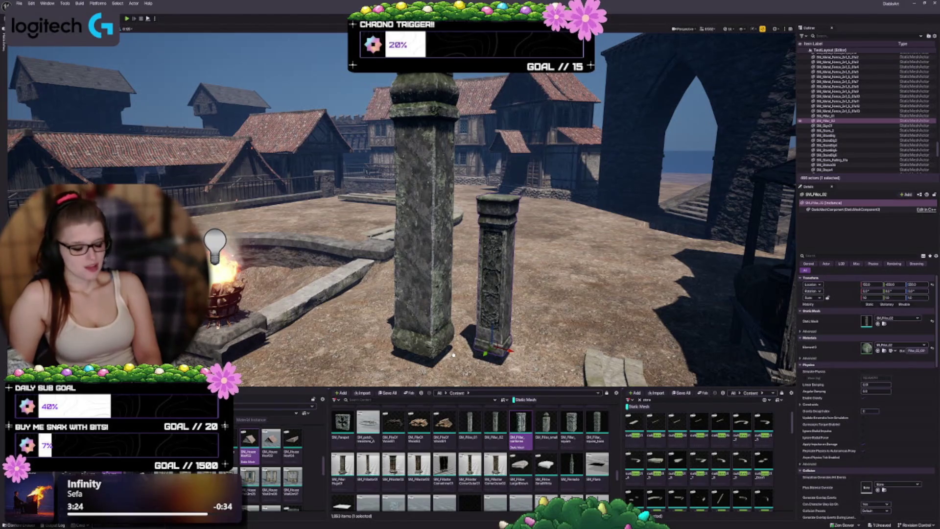
- Try SM_Pillar_cantorne and SM_Pillar_small, then delete all the trial pillars
{"action": "right_click", "coordinate": [534, 338]}
{"action": "left_click", "coordinate": [549, 167]}
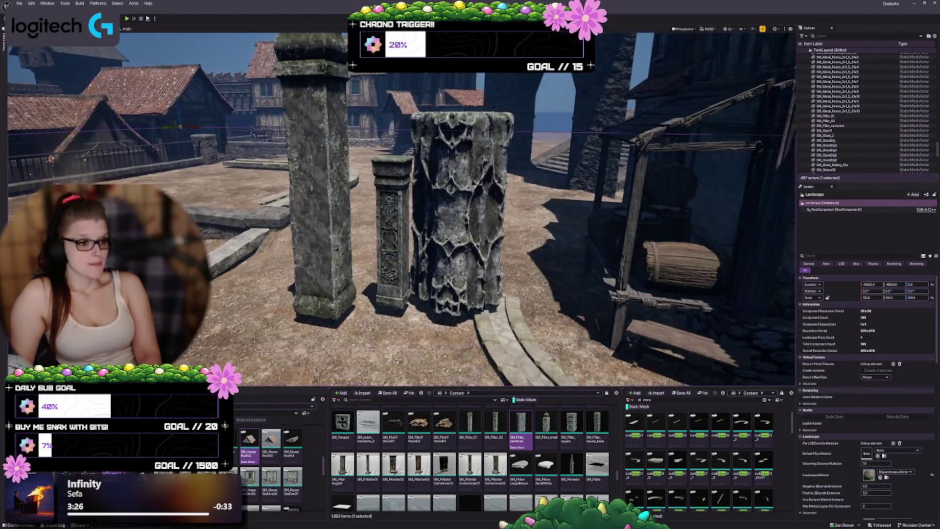
{"action": "key", "text": "a"}
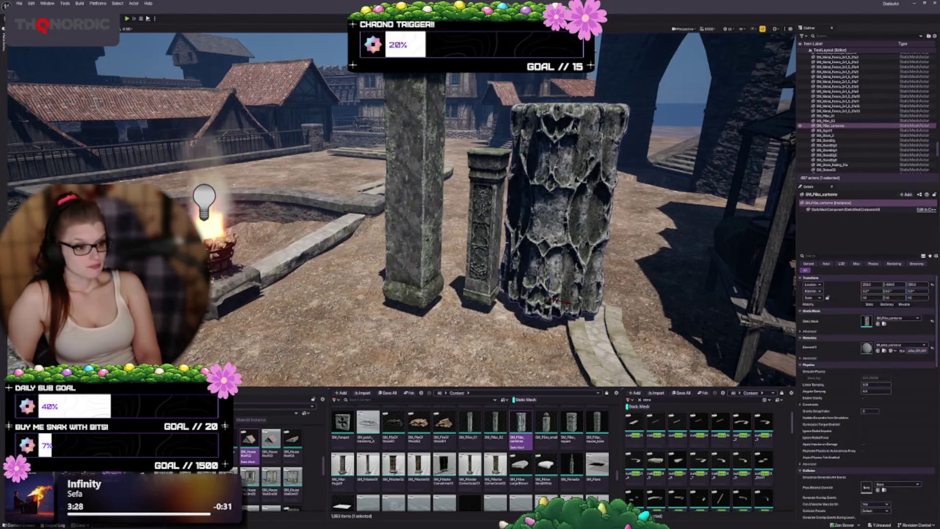
{"action": "left_click", "coordinate": [482, 195], "text": "ctrl"}
{"action": "left_click", "coordinate": [414, 196], "text": "ctrl"}
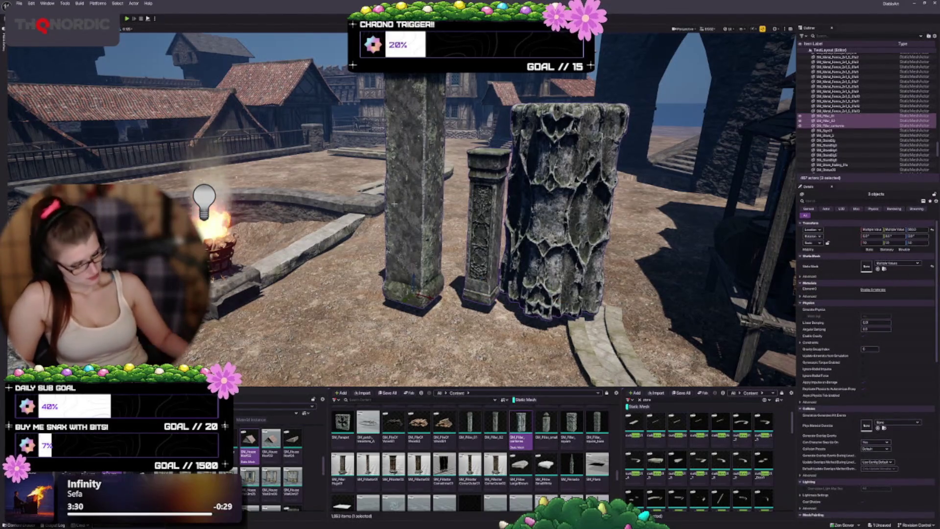
{"action": "key", "text": "Delete"}
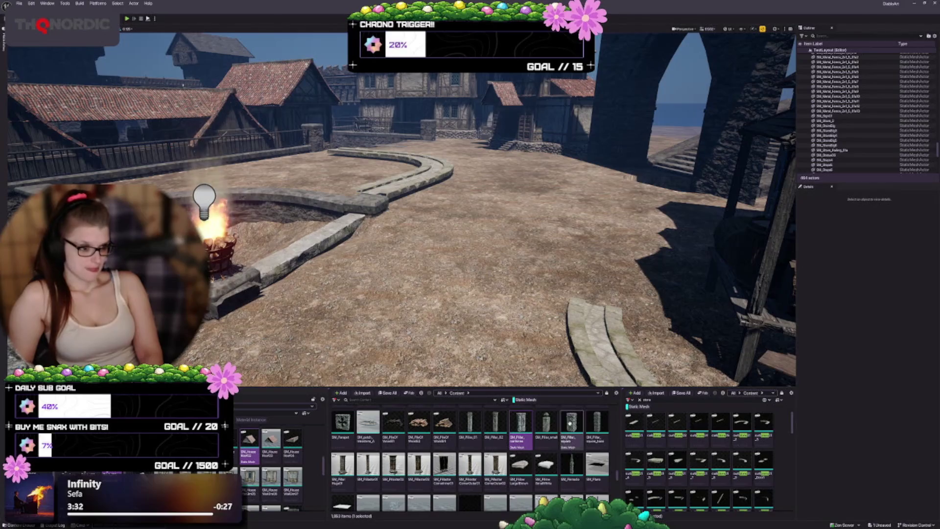
{"action": "left_click_drag", "start_coordinate": [546, 423], "coordinate": [372, 304]}
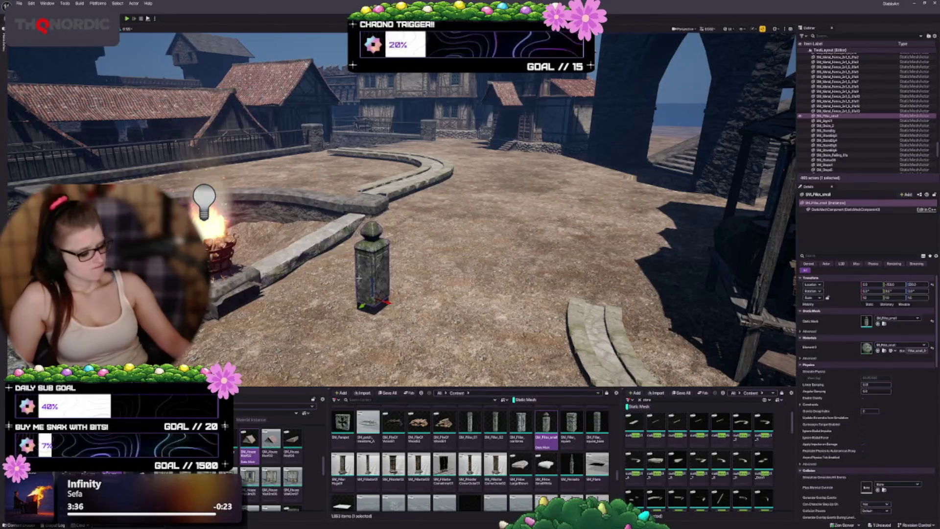
{"action": "key", "text": "Delete"}
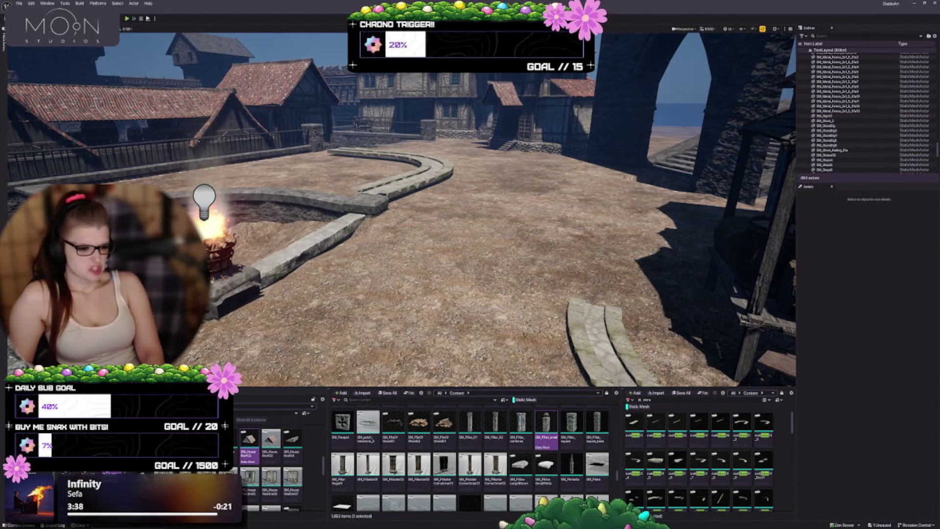
- Scroll the Content Browser down to the SM_Portal01 arch asset and select it
{"action": "scroll", "coordinate": [469, 455], "scroll_direction": "down", "scroll_amount": 1}
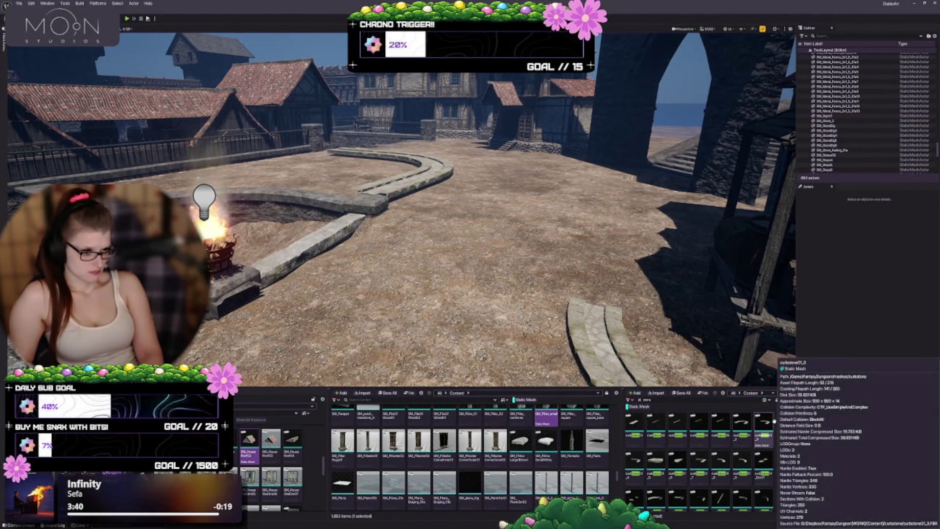
{"action": "scroll", "coordinate": [441, 443], "scroll_direction": "down", "scroll_amount": 1}
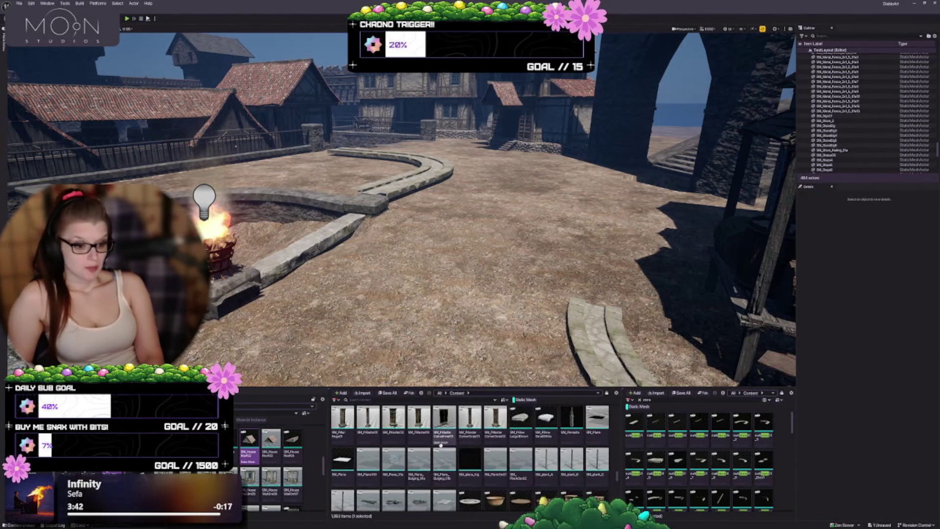
{"action": "scroll", "coordinate": [441, 444], "scroll_direction": "down", "scroll_amount": 2}
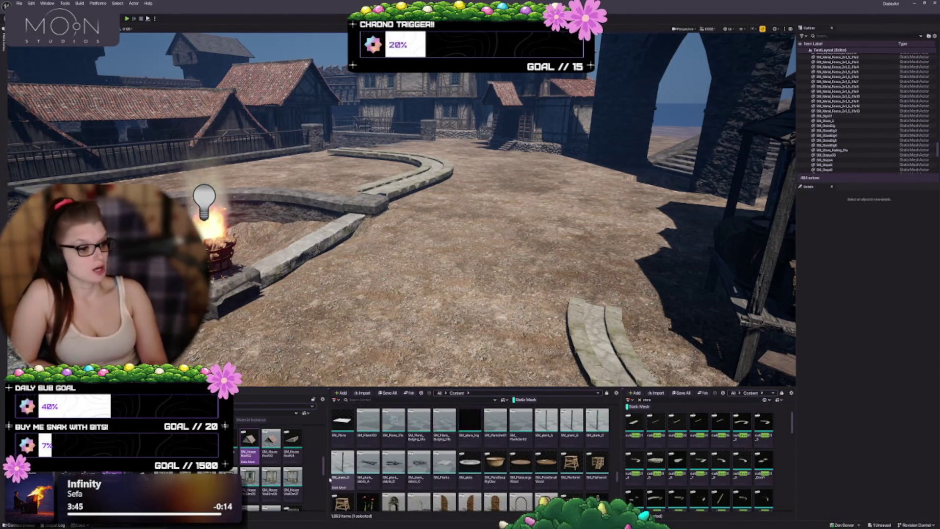
{"action": "scroll", "coordinate": [489, 460], "scroll_direction": "down", "scroll_amount": 1}
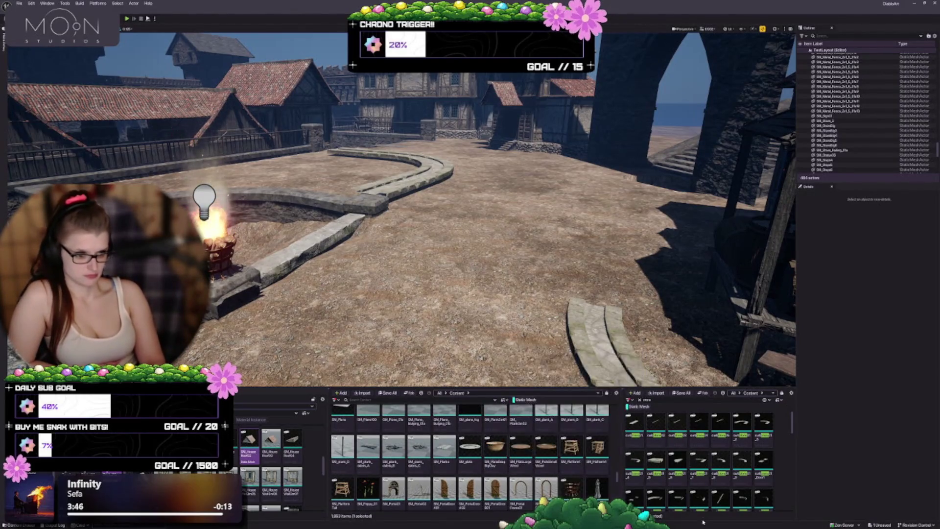
{"action": "scroll", "coordinate": [441, 485], "scroll_direction": "down", "scroll_amount": 2}
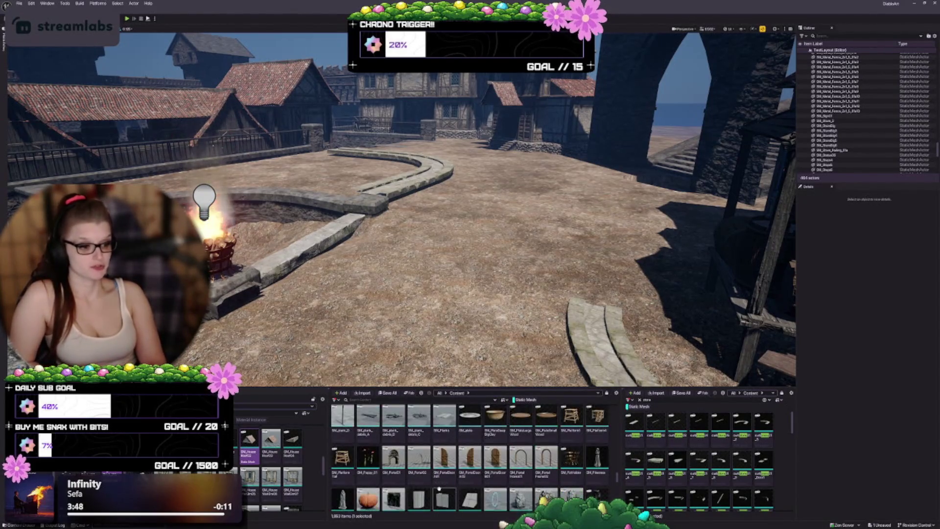
{"action": "left_click", "coordinate": [393, 458]}
{"action": "mouse_move", "coordinate": [403, 248]}
{"action": "left_mouse_down"}
{"action": "mouse_move", "coordinate": [450, 343]}
{"action": "mouse_move", "coordinate": [494, 230]}
{"action": "mouse_move", "coordinate": [538, 216]}
{"action": "mouse_move", "coordinate": [514, 206]}
{"action": "left_mouse_up"}
{"action": "key", "text": "f"}
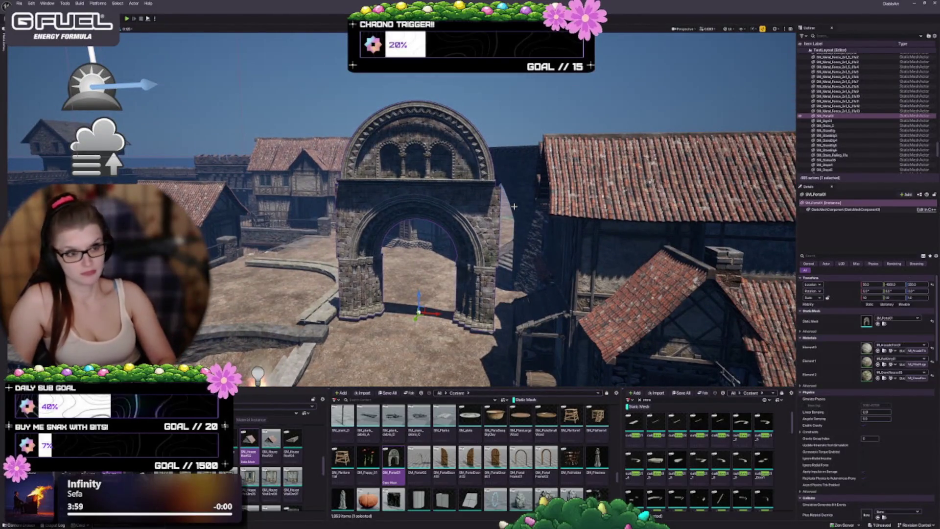
{"action": "scroll", "coordinate": [447, 206], "scroll_direction": "up", "scroll_amount": 3}
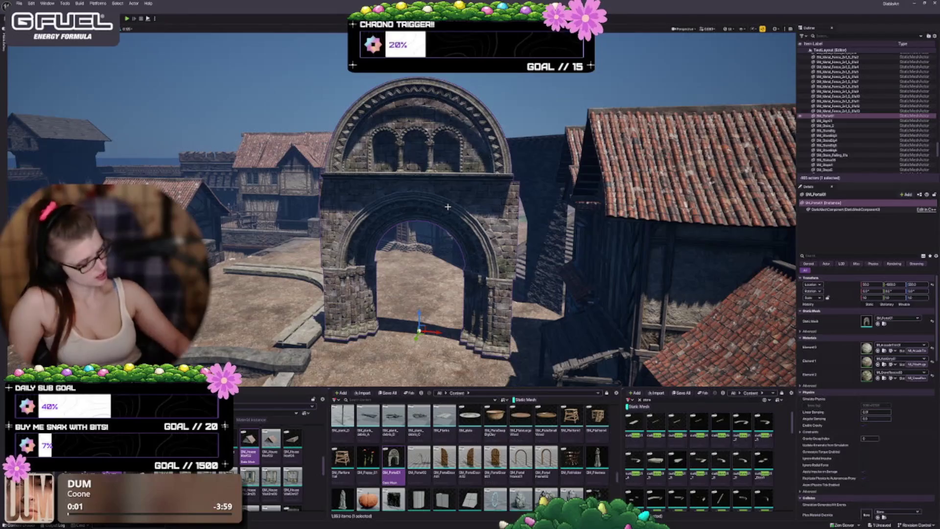
{"action": "key", "text": "Delete"}
{"action": "scroll", "coordinate": [394, 426], "scroll_direction": "down", "scroll_amount": 1}
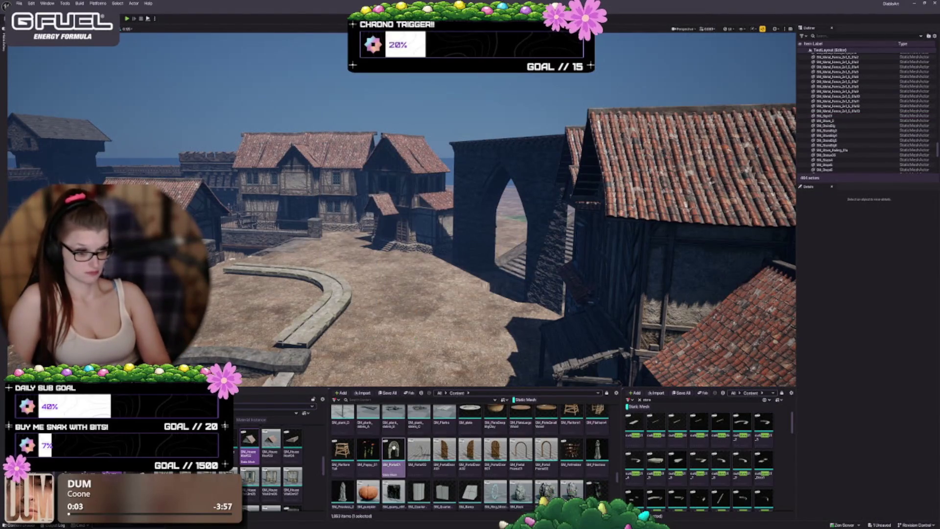
{"action": "left_click", "coordinate": [418, 449]}
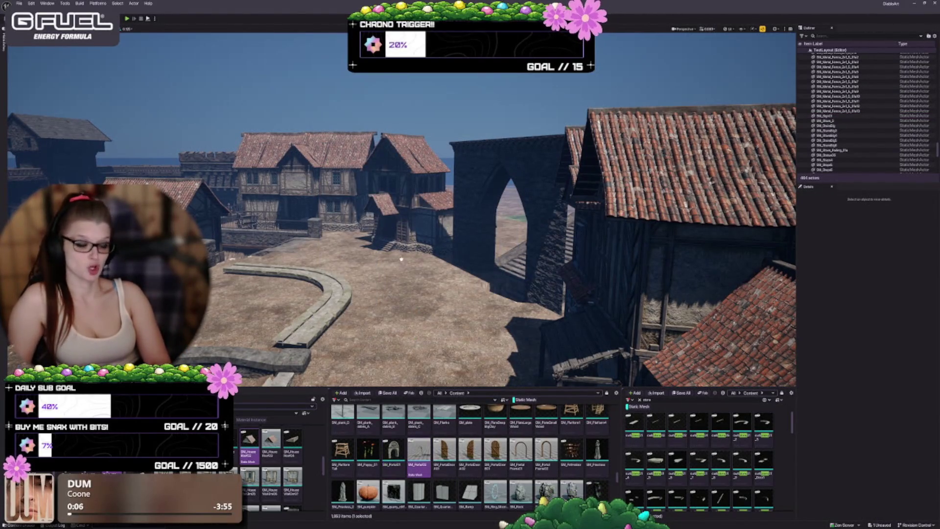
{"action": "left_click_drag", "start_coordinate": [419, 449], "coordinate": [400, 332]}
{"action": "key", "text": "f"}
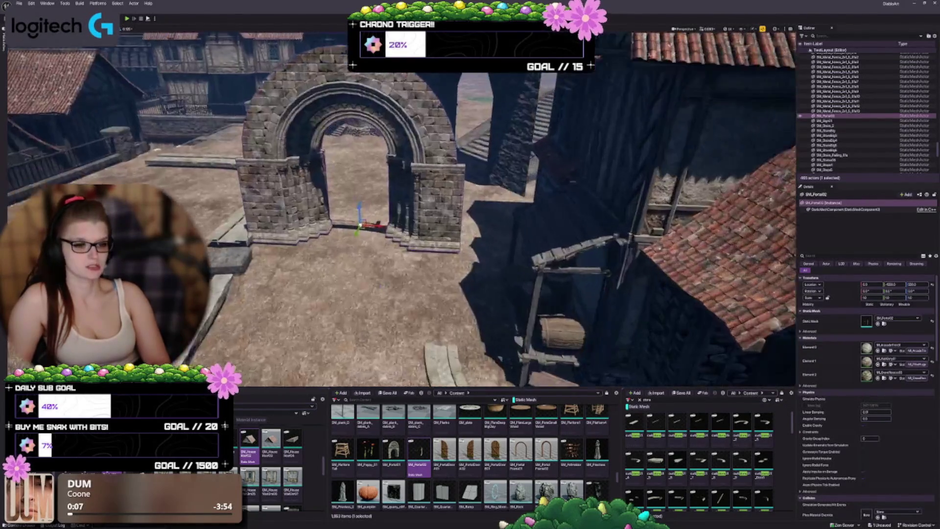
{"action": "key", "text": "Delete"}
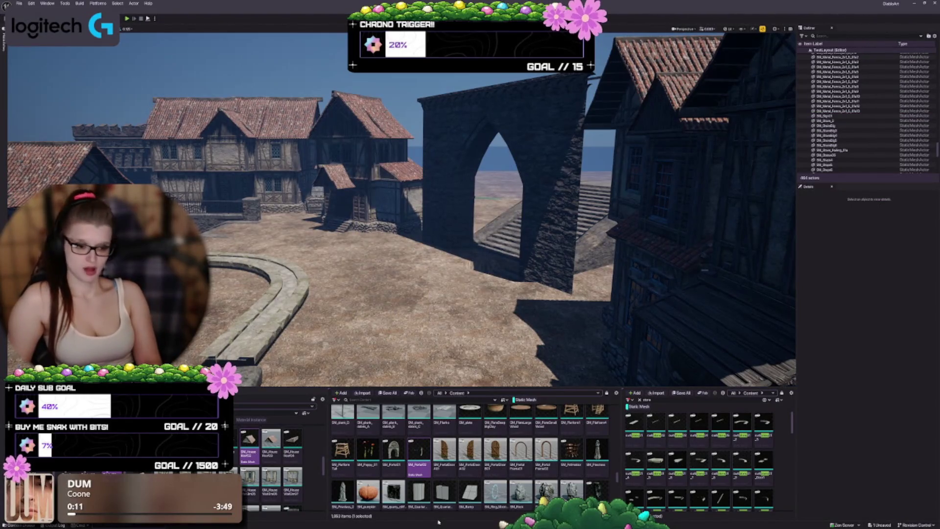
{"action": "right_click", "coordinate": [455, 509]}
- Place an SM_Priestess statue in the town square
{"action": "left_click", "coordinate": [582, 392]}
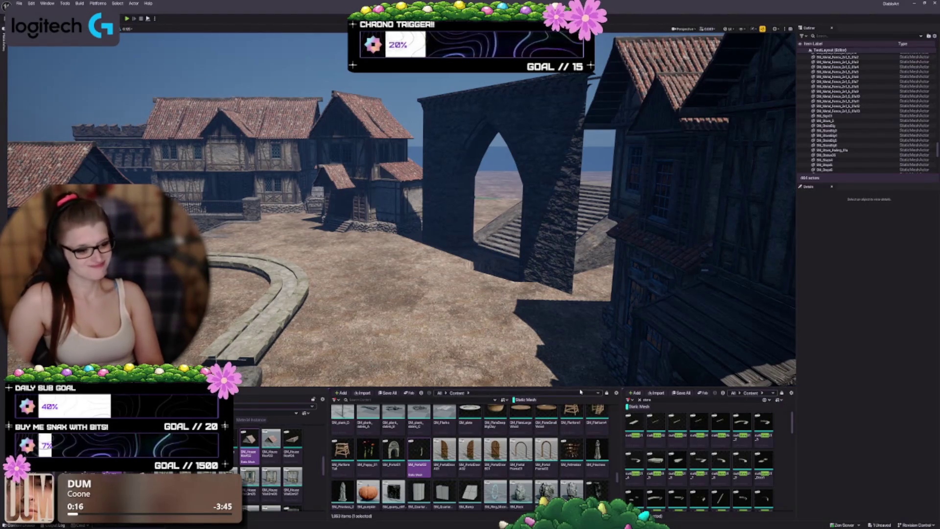
{"action": "scroll", "coordinate": [454, 449], "scroll_direction": "down", "scroll_amount": 1}
{"action": "scroll", "coordinate": [455, 449], "scroll_direction": "down", "scroll_amount": 1}
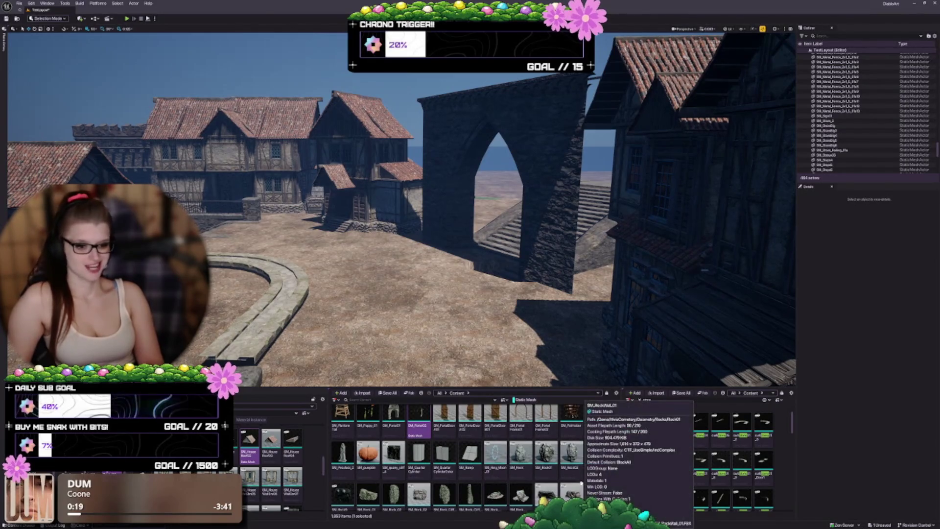
{"action": "scroll", "coordinate": [488, 462], "scroll_direction": "up", "scroll_amount": 1}
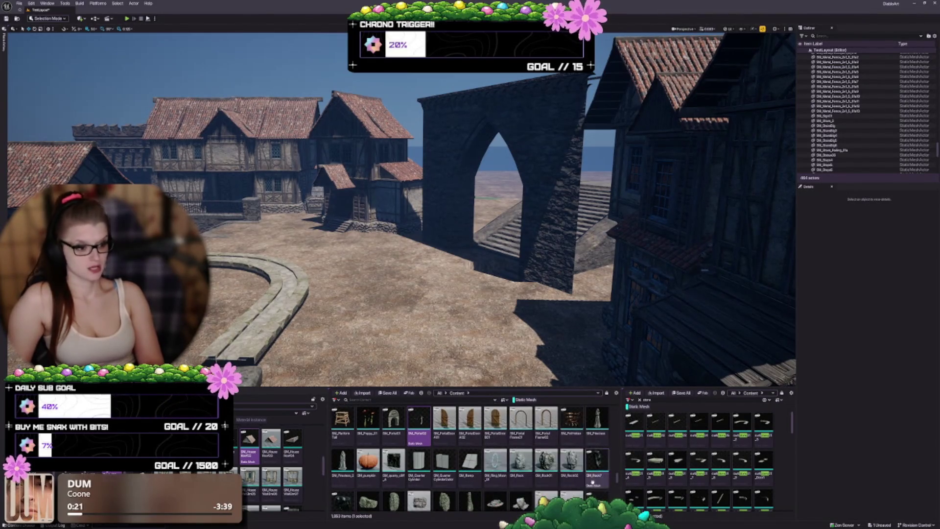
{"action": "left_click", "coordinate": [586, 421]}
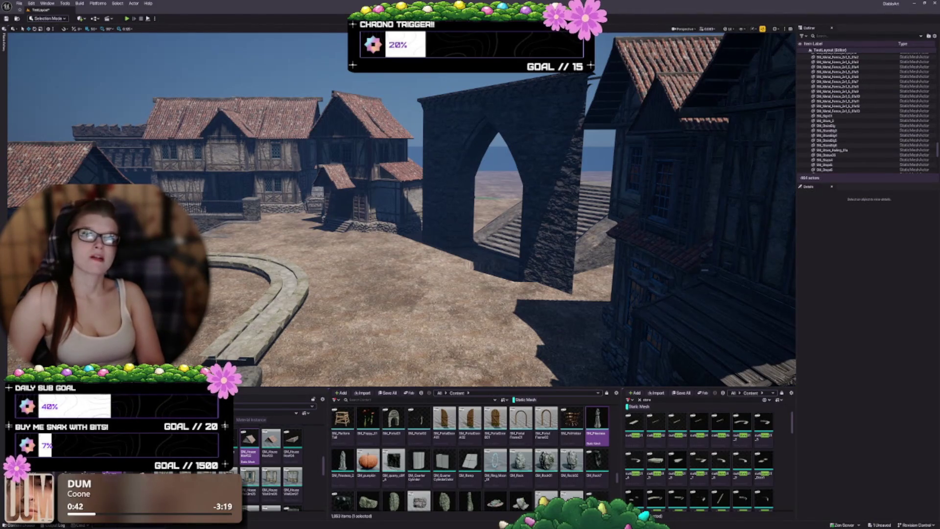
{"action": "left_click_drag", "start_coordinate": [597, 418], "coordinate": [398, 313]}
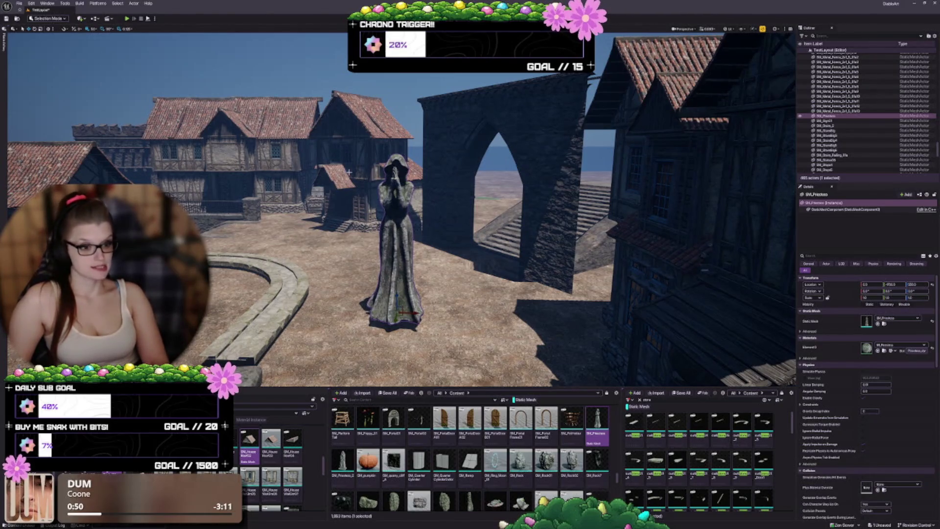
- Swap the statue's static mesh to SM_Priestess_2, the version on a stone base
{"action": "left_click", "coordinate": [343, 461]}
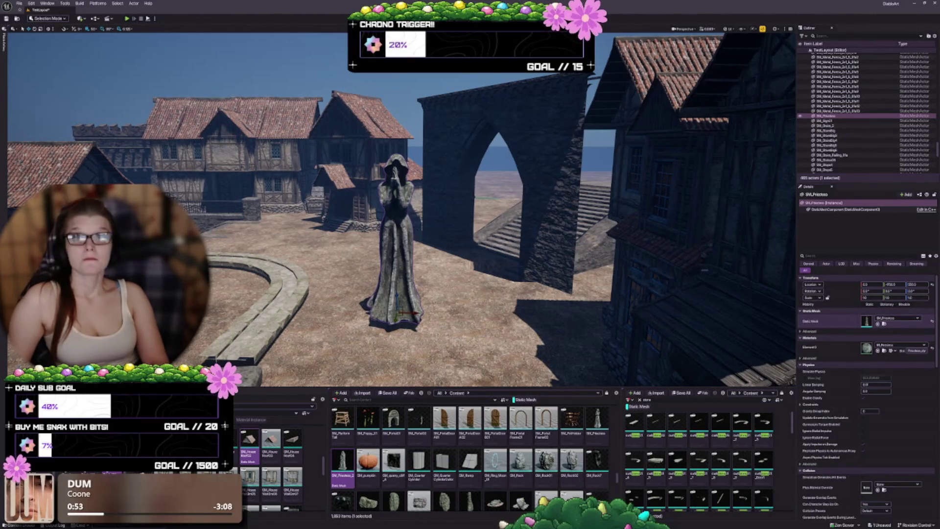
{"action": "left_click", "coordinate": [877, 324]}
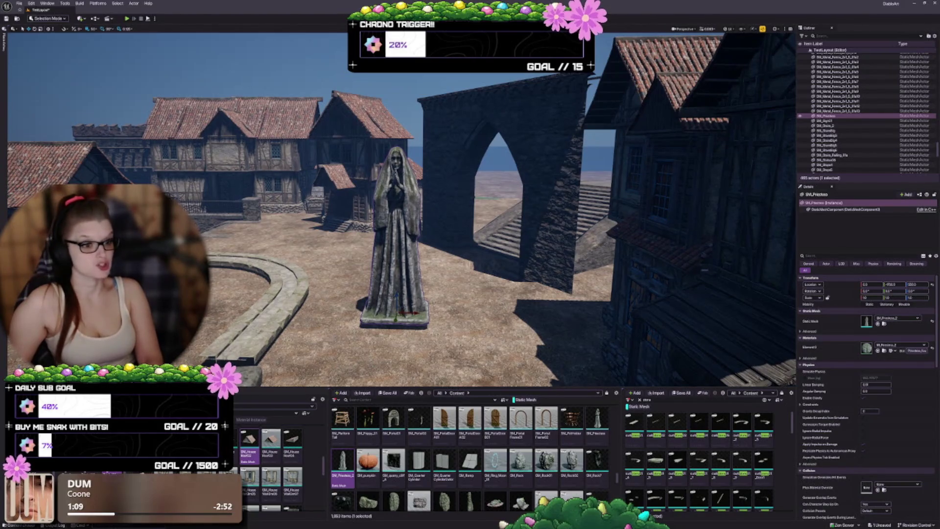
{"action": "key", "text": "e"}
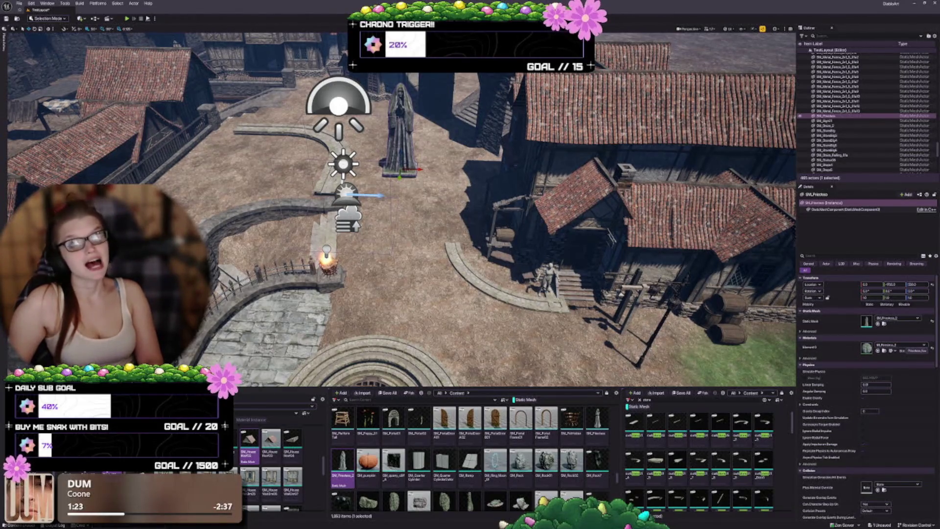
- Fly to the castle gatehouse and place an SM_Priestess_2 statue inside the arch
{"action": "scroll", "coordinate": [401, 210], "scroll_direction": "down", "scroll_amount": 5}
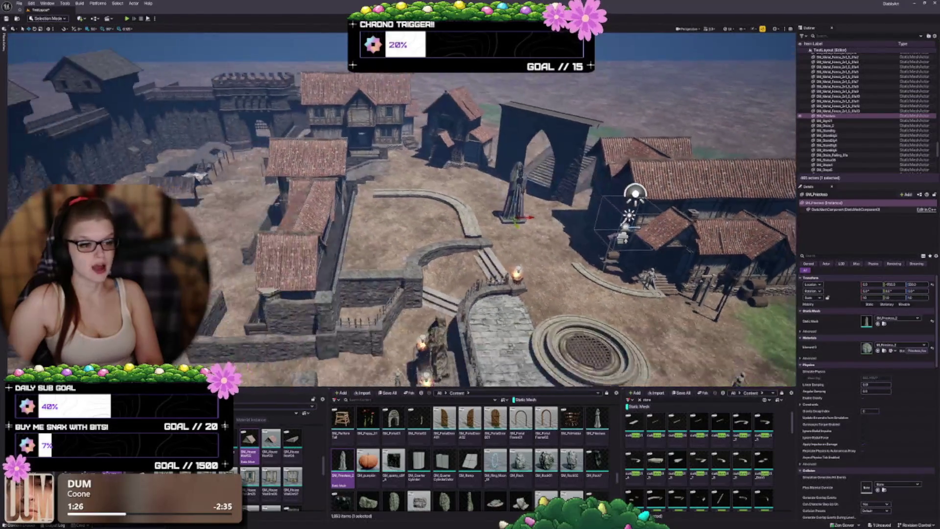
{"action": "left_click", "coordinate": [514, 198]}
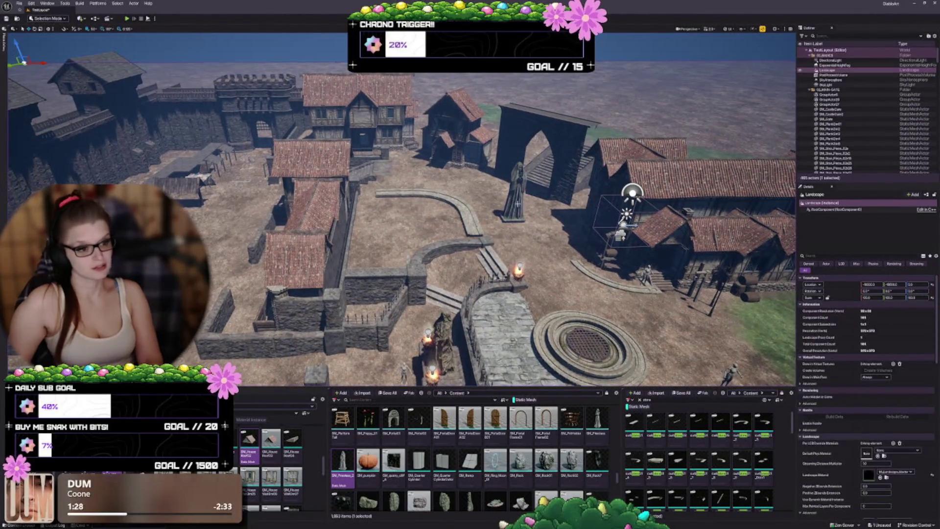
{"action": "key", "text": "Delete"}
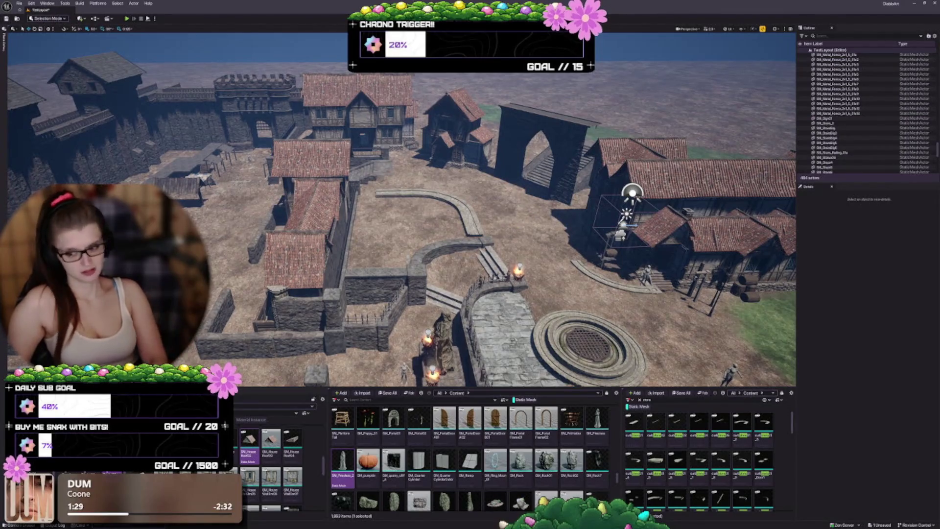
{"action": "mouse_move", "coordinate": [401, 210]}
{"action": "left_mouse_down"}
{"action": "mouse_move", "coordinate": [372, 196]}
{"action": "mouse_move", "coordinate": [401, 186]}
{"action": "mouse_move", "coordinate": [382, 205]}
{"action": "mouse_move", "coordinate": [391, 211]}
{"action": "left_mouse_up"}
{"action": "mouse_move", "coordinate": [400, 245]}
{"action": "left_mouse_down"}
{"action": "mouse_move", "coordinate": [403, 208]}
{"action": "mouse_move", "coordinate": [400, 269]}
{"action": "left_mouse_up"}
{"action": "mouse_move", "coordinate": [343, 460]}
{"action": "left_mouse_down"}
{"action": "mouse_move", "coordinate": [206, 294]}
{"action": "mouse_move", "coordinate": [162, 274]}
{"action": "mouse_move", "coordinate": [176, 294]}
{"action": "mouse_move", "coordinate": [372, 338]}
{"action": "mouse_move", "coordinate": [382, 337]}
{"action": "mouse_move", "coordinate": [382, 294]}
{"action": "left_mouse_up"}
- Move through the gate into the courtyard and drop a trial SM_Roof2 piece among the booths
{"action": "scroll", "coordinate": [382, 338], "scroll_direction": "down", "scroll_amount": 5}
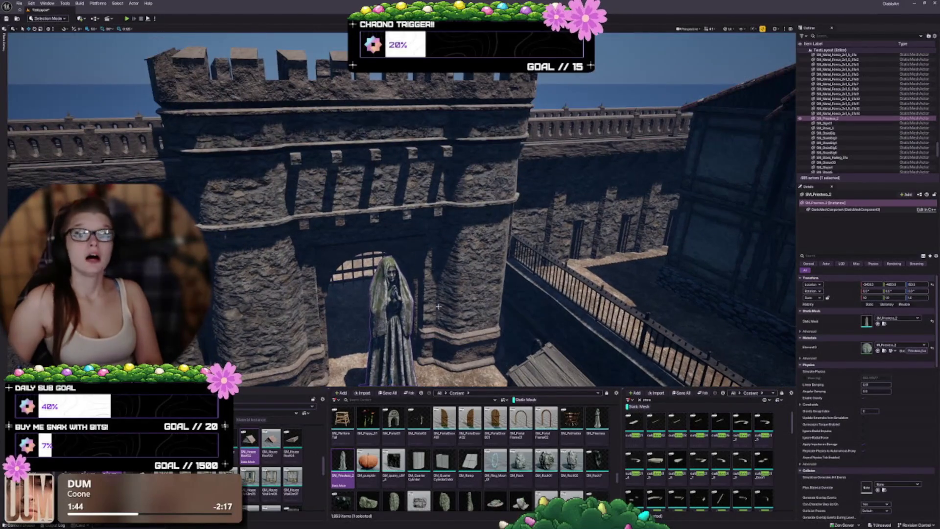
{"action": "mouse_move", "coordinate": [422, 258]}
{"action": "left_mouse_down"}
{"action": "mouse_move", "coordinate": [422, 211]}
{"action": "mouse_move", "coordinate": [441, 196]}
{"action": "left_mouse_up"}
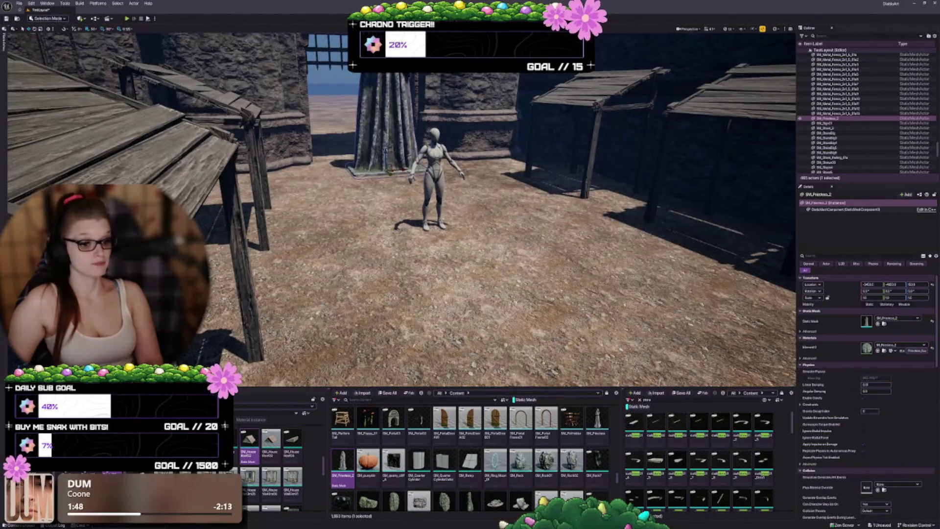
{"action": "scroll", "coordinate": [495, 430], "scroll_direction": "down", "scroll_amount": 3}
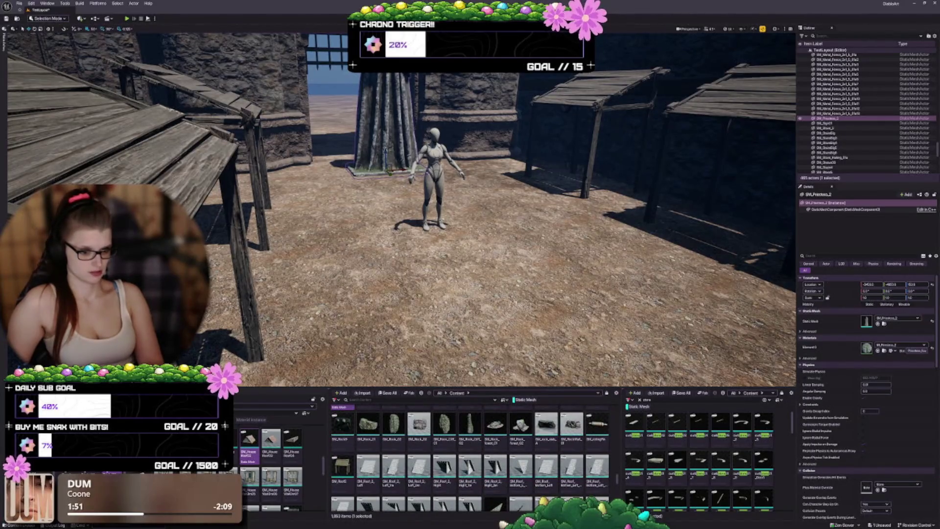
{"action": "left_click_drag", "start_coordinate": [441, 245], "coordinate": [538, 235]}
{"action": "mouse_move", "coordinate": [343, 468]}
{"action": "left_mouse_down"}
{"action": "mouse_move", "coordinate": [352, 441]}
{"action": "mouse_move", "coordinate": [611, 283]}
{"action": "mouse_move", "coordinate": [585, 285]}
{"action": "left_mouse_up"}
- Delete the trial roof piece, then start browsing the Content Browser
{"action": "key", "text": "f"}
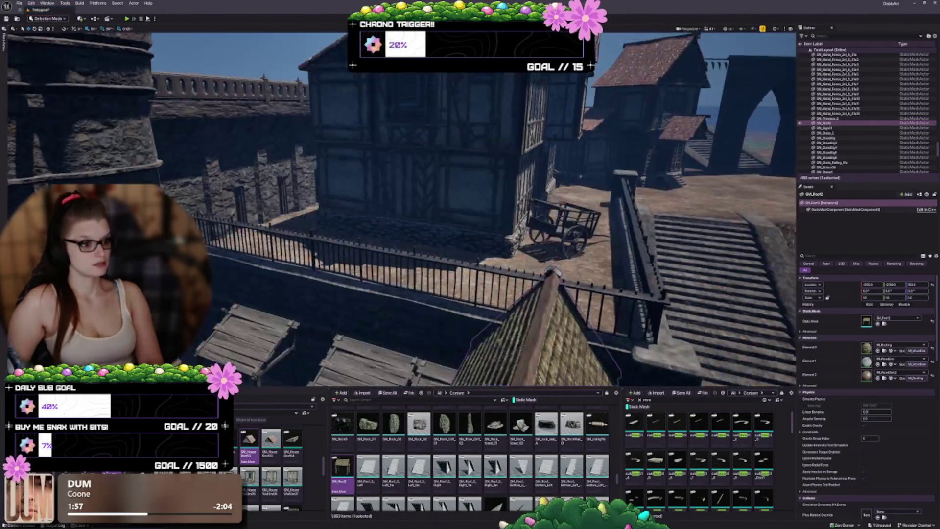
{"action": "key", "text": "Delete"}
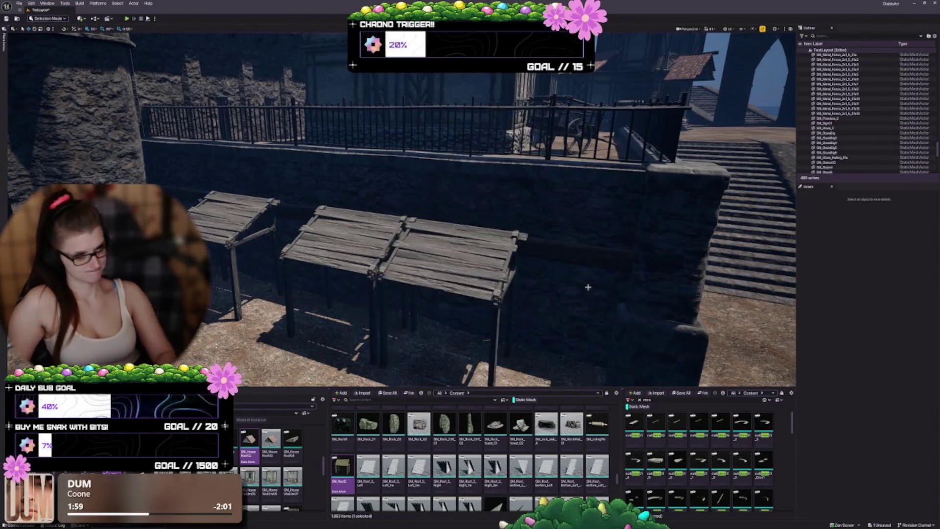
{"action": "scroll", "coordinate": [459, 486], "scroll_direction": "down", "scroll_amount": 2}
{"action": "scroll", "coordinate": [458, 486], "scroll_direction": "down", "scroll_amount": 5}
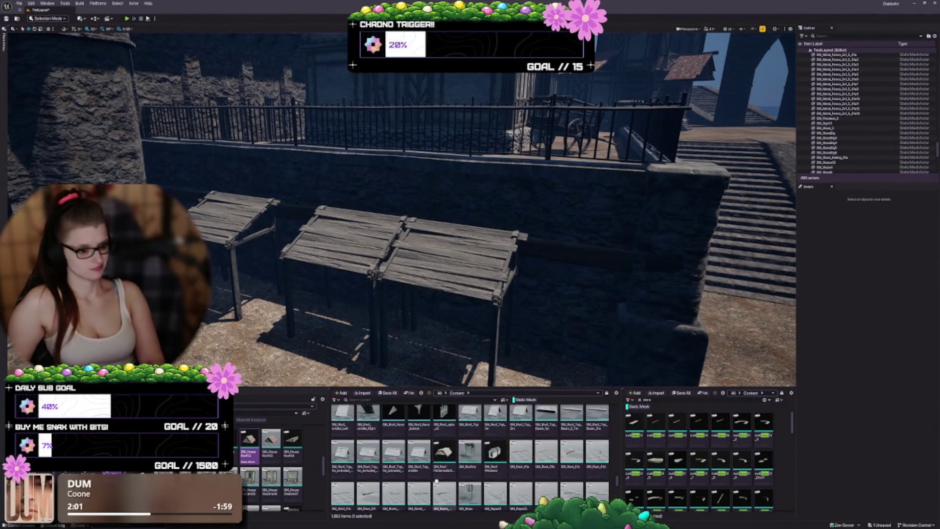
{"action": "scroll", "coordinate": [429, 472], "scroll_direction": "down", "scroll_amount": 2}
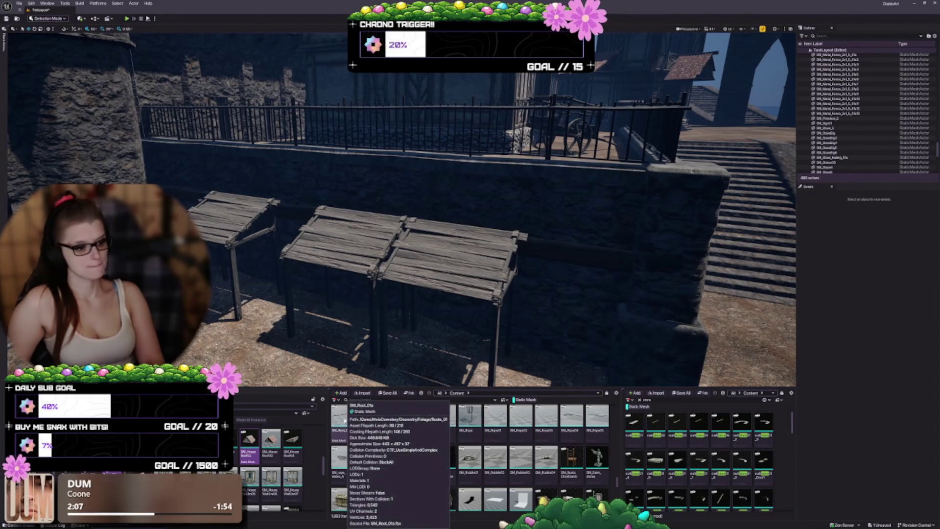
{"action": "scroll", "coordinate": [386, 443], "scroll_direction": "down", "scroll_amount": 1}
{"action": "scroll", "coordinate": [386, 443], "scroll_direction": "down", "scroll_amount": 1}
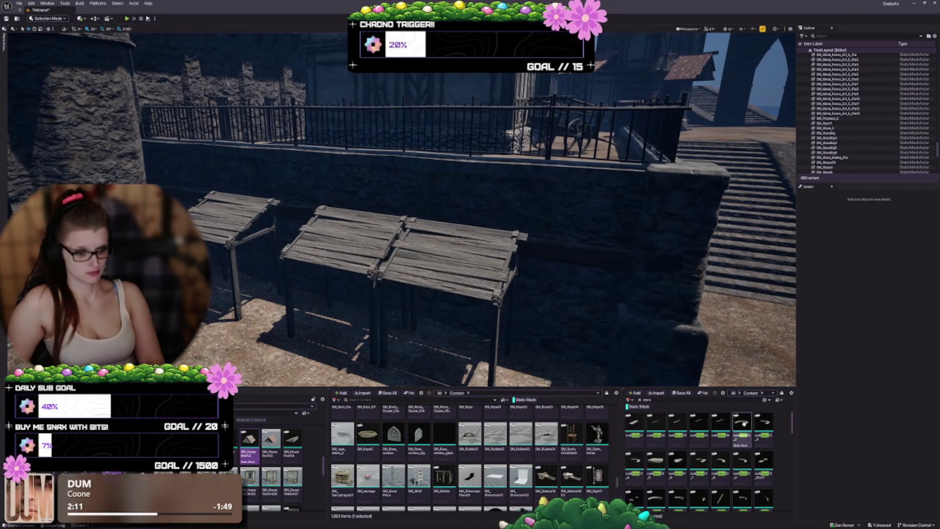
- Keep browsing the Content Browser assets for wooden stall meshes
{"action": "mouse_move", "coordinate": [744, 424]}
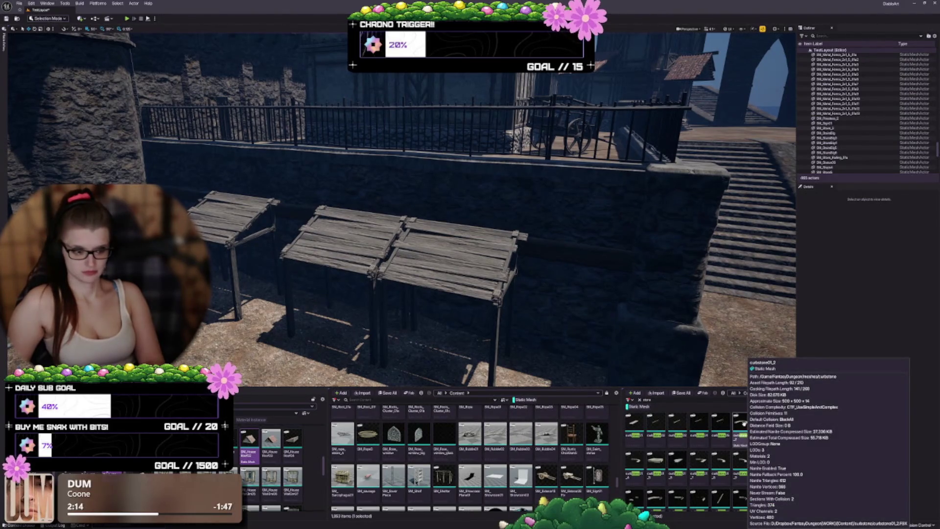
{"action": "scroll", "coordinate": [446, 477], "scroll_direction": "down", "scroll_amount": 3}
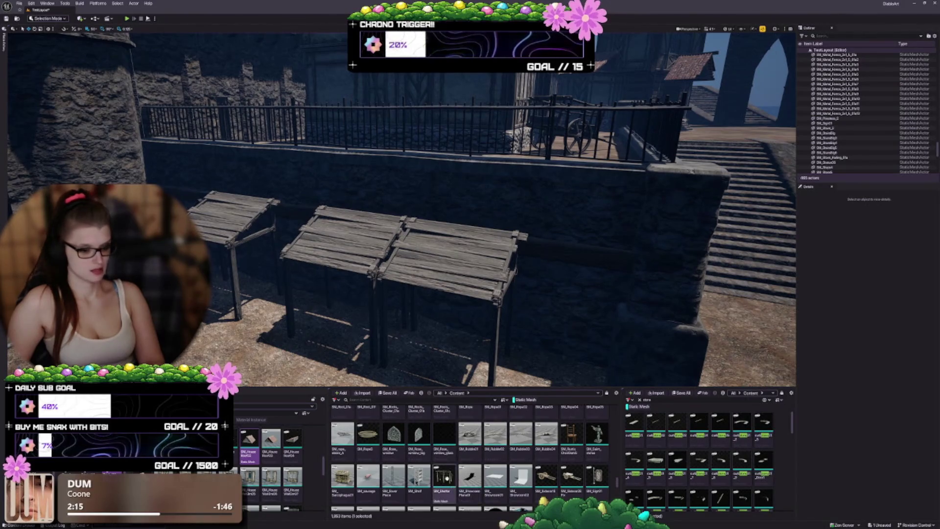
{"action": "mouse_move", "coordinate": [446, 478]}
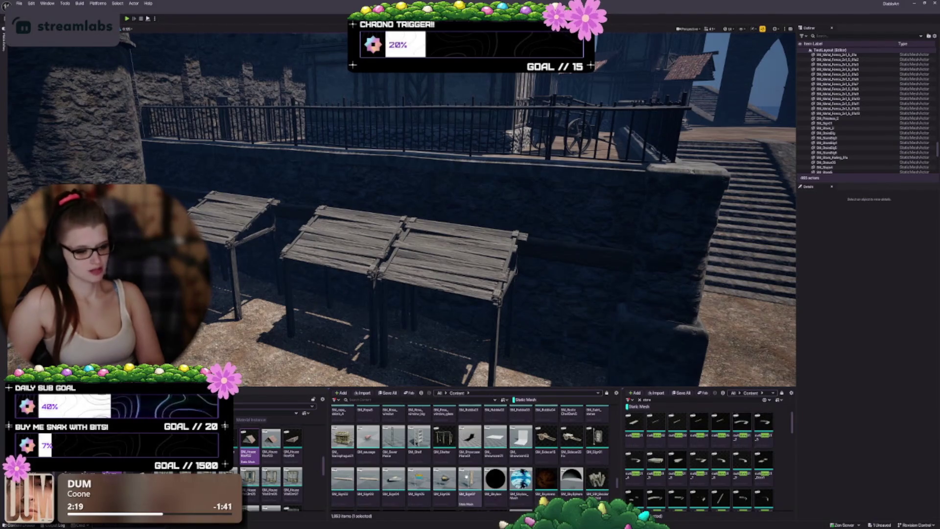
{"action": "scroll", "coordinate": [465, 474], "scroll_direction": "down", "scroll_amount": 2}
{"action": "mouse_move", "coordinate": [644, 460]}
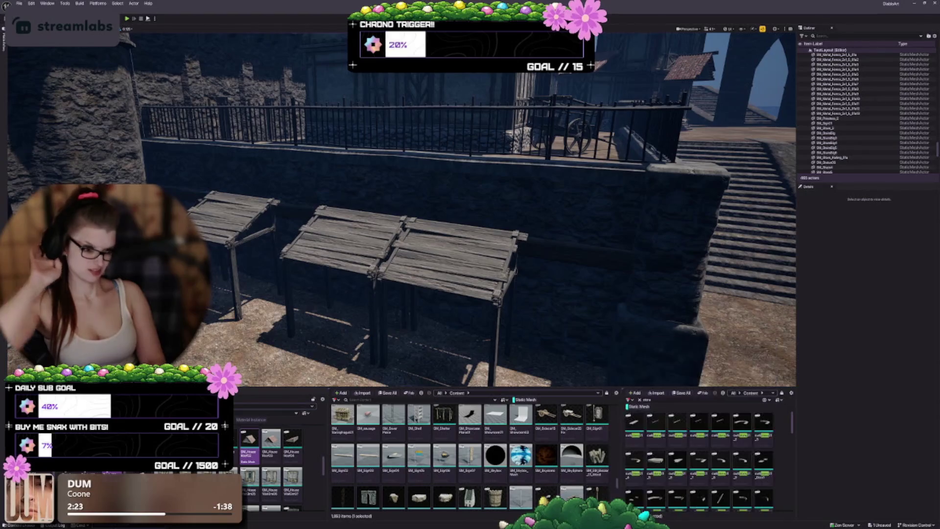
{"action": "scroll", "coordinate": [495, 463], "scroll_direction": "down", "scroll_amount": 2}
{"action": "mouse_move", "coordinate": [495, 462]}
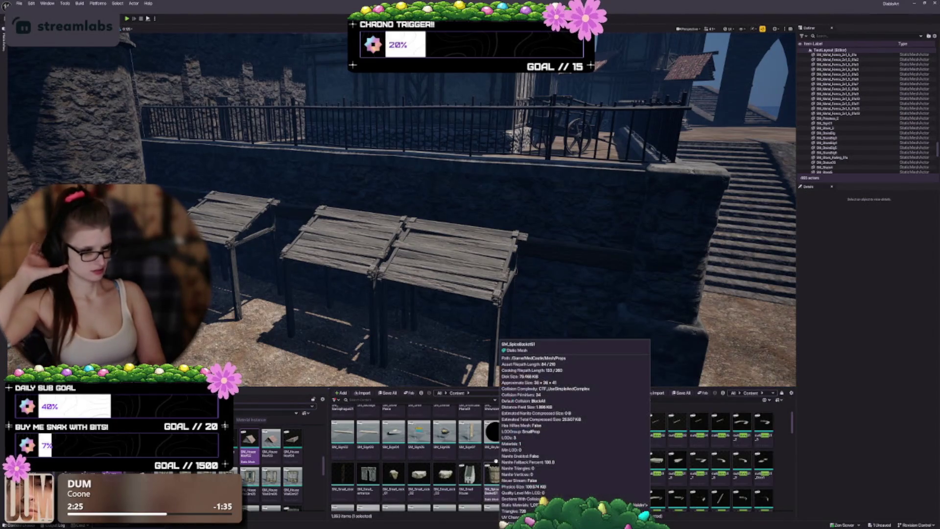
{"action": "scroll", "coordinate": [495, 462], "scroll_direction": "down", "scroll_amount": 2}
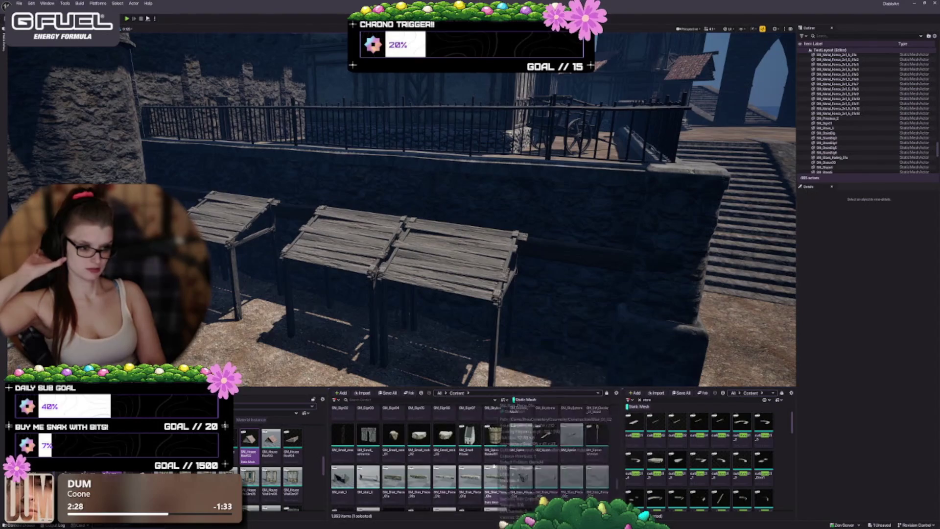
{"action": "scroll", "coordinate": [539, 469], "scroll_direction": "down", "scroll_amount": 1}
{"action": "mouse_move", "coordinate": [580, 473]}
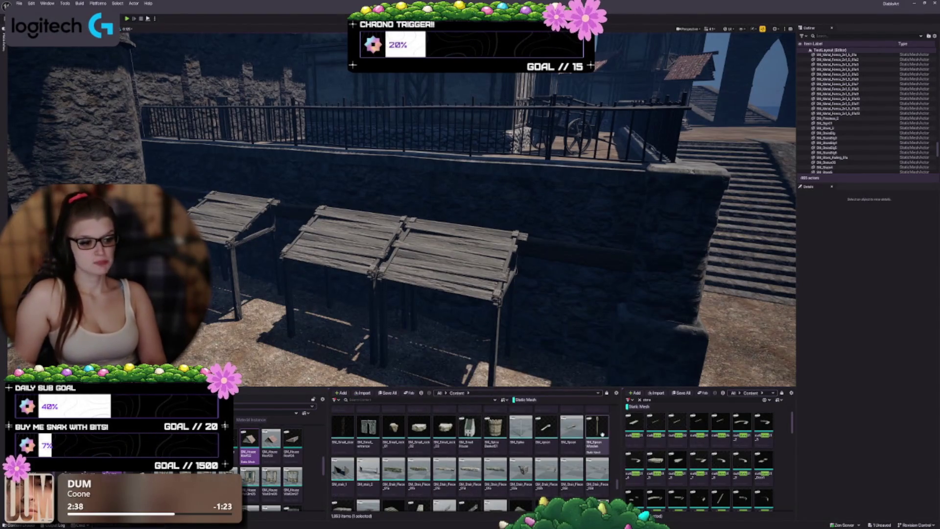
{"action": "mouse_move", "coordinate": [600, 432]}
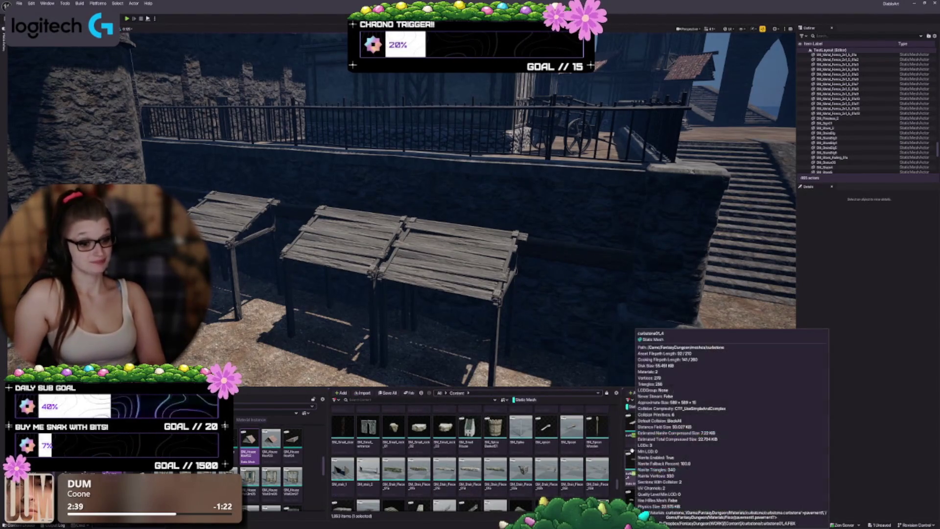
{"action": "scroll", "coordinate": [469, 456], "scroll_direction": "down", "scroll_amount": 2}
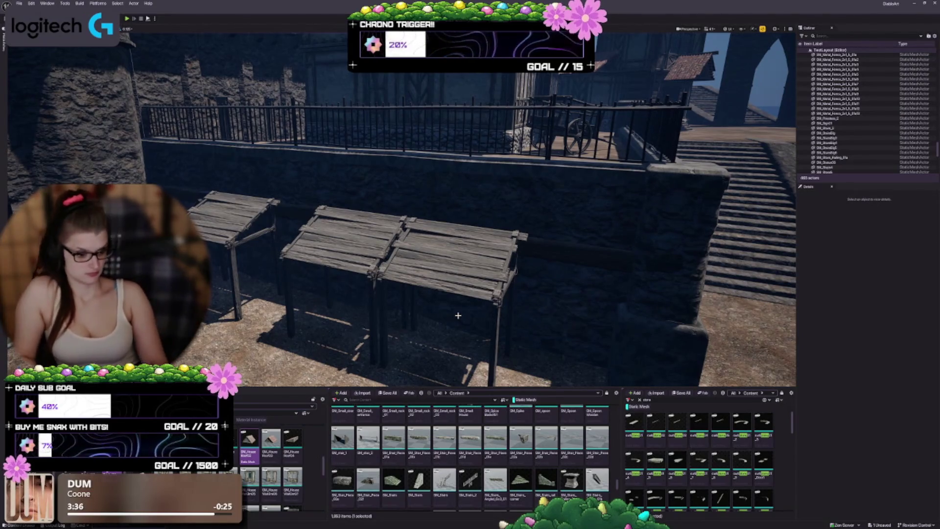
- Fly to the hooded statue by the archway and place SM_StatuePlinth01 in front of it
{"action": "mouse_move", "coordinate": [458, 316]}
{"action": "left_mouse_down"}
{"action": "mouse_move", "coordinate": [454, 261]}
{"action": "mouse_move", "coordinate": [436, 249]}
{"action": "left_mouse_up"}
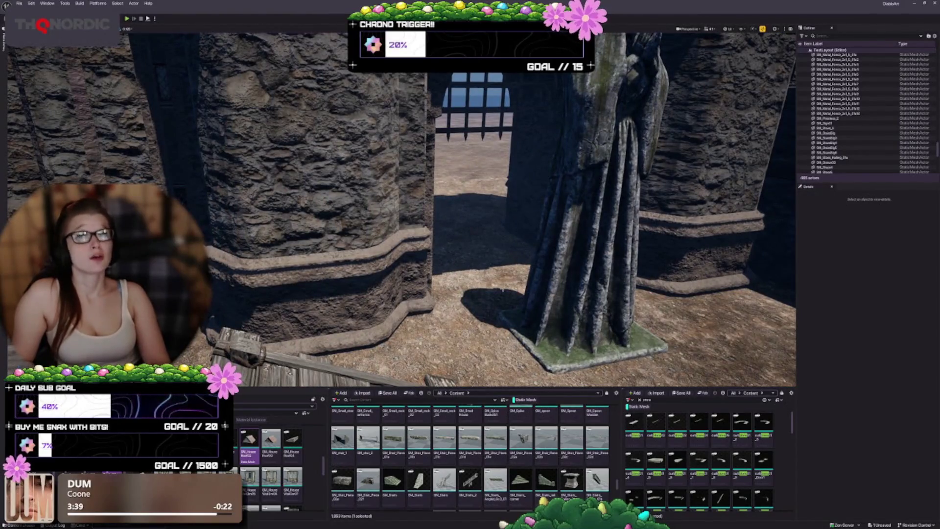
{"action": "left_click_drag", "start_coordinate": [543, 293], "coordinate": [607, 291]}
{"action": "scroll", "coordinate": [518, 471], "scroll_direction": "down", "scroll_amount": 1}
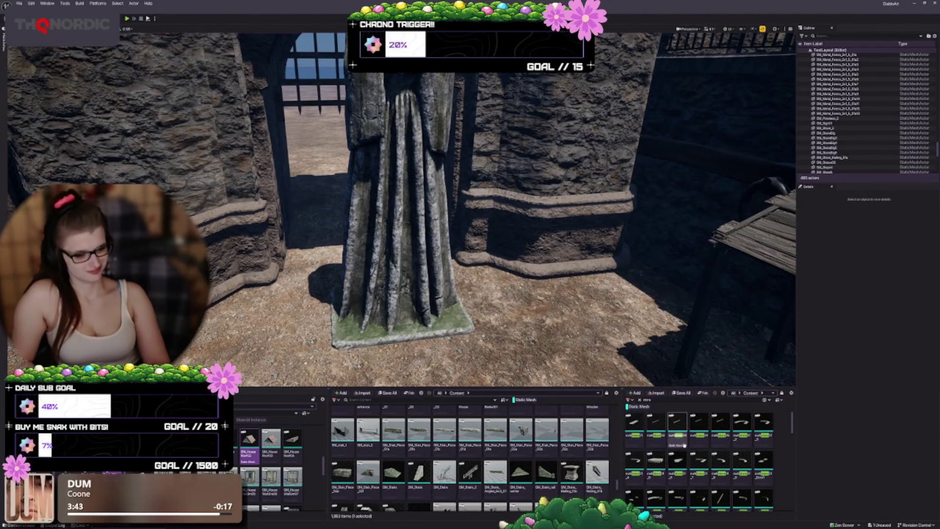
{"action": "scroll", "coordinate": [546, 442], "scroll_direction": "down", "scroll_amount": 1}
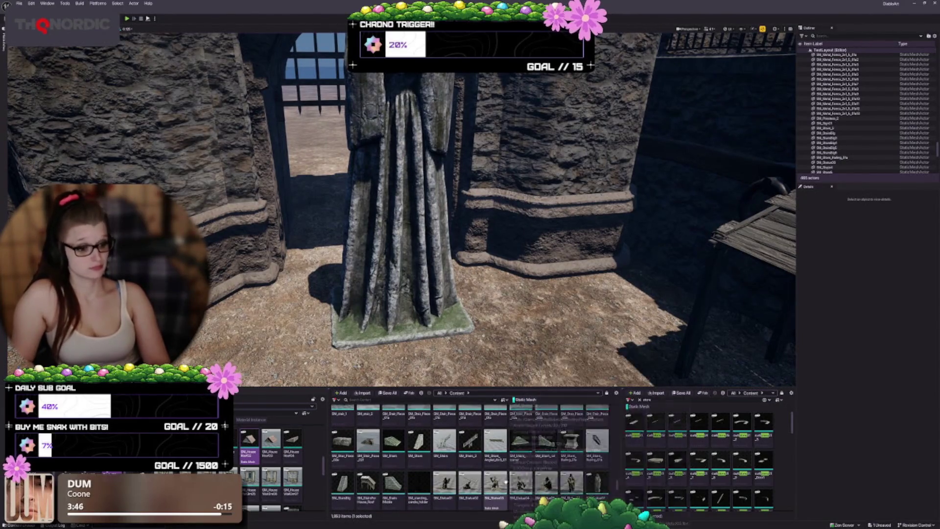
{"action": "scroll", "coordinate": [546, 443], "scroll_direction": "down", "scroll_amount": 1}
{"action": "scroll", "coordinate": [619, 435], "scroll_direction": "down", "scroll_amount": 1}
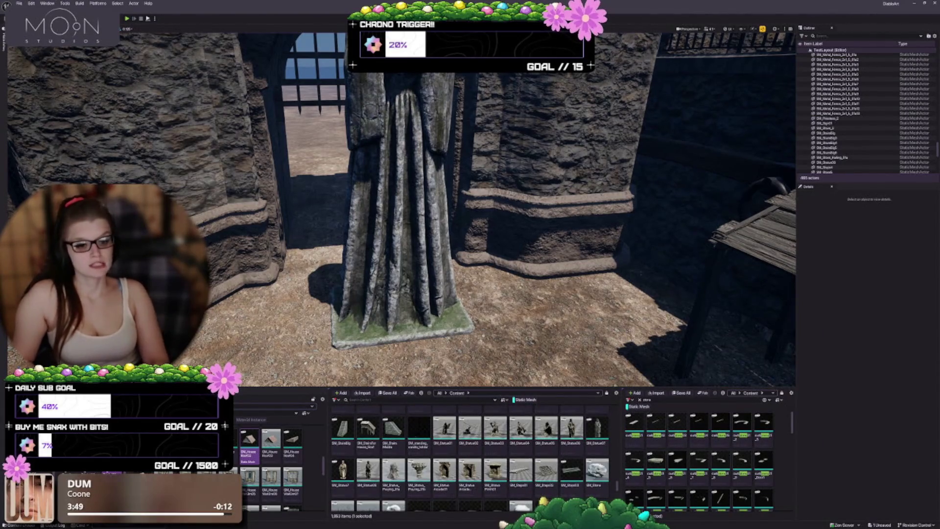
{"action": "scroll", "coordinate": [401, 211], "scroll_direction": "down", "scroll_amount": 5}
{"action": "left_click_drag", "start_coordinate": [496, 477], "coordinate": [357, 294]}
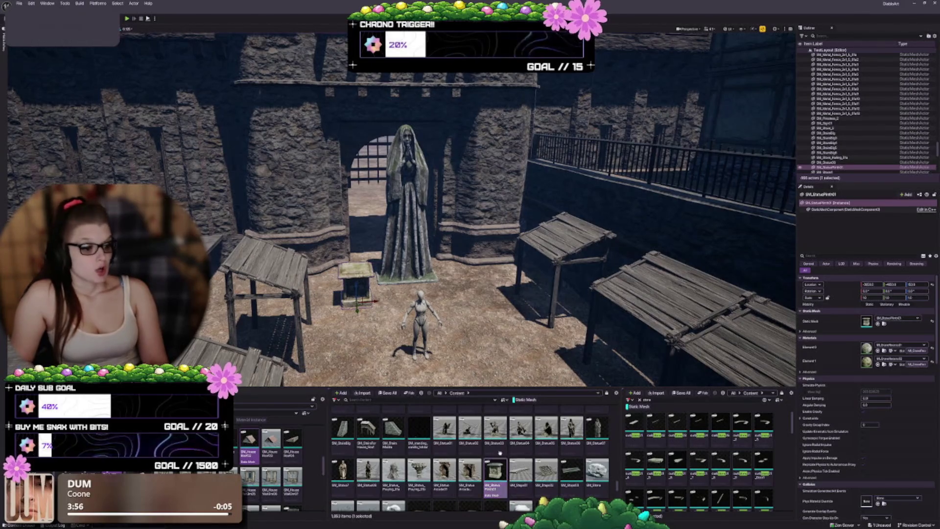
- Delete the SM_StatuePlinth01 plinth and keep browsing the Content Browser for another asset
{"action": "scroll", "coordinate": [500, 452], "scroll_direction": "down", "scroll_amount": 2}
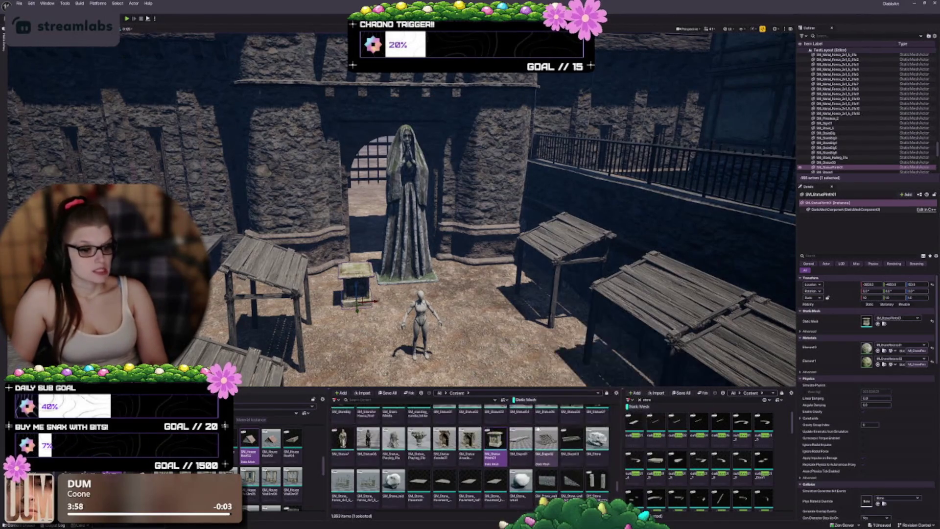
{"action": "mouse_move", "coordinate": [578, 432]}
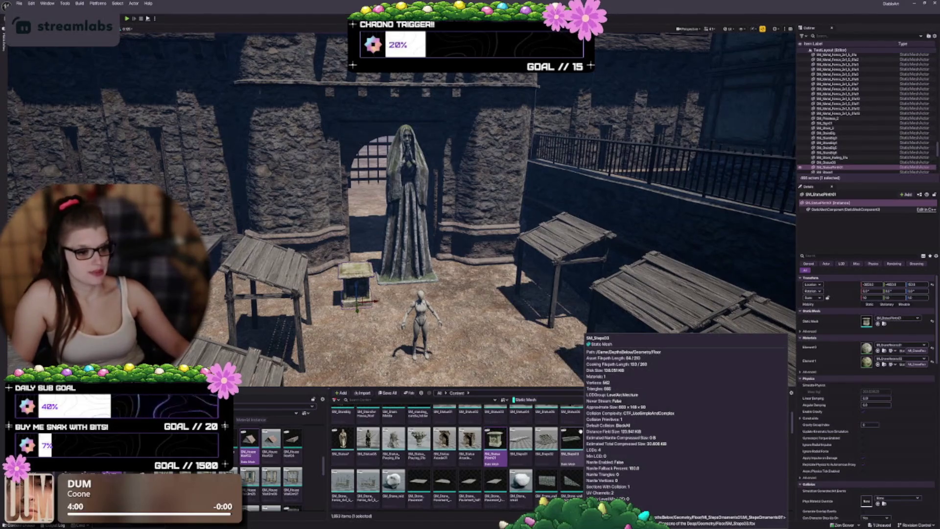
{"action": "key", "text": "Delete"}
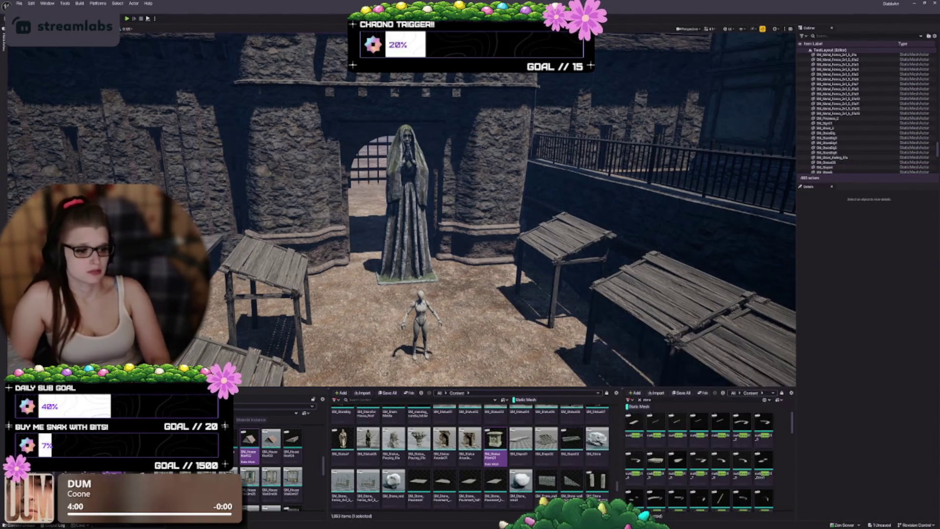
{"action": "scroll", "coordinate": [424, 468], "scroll_direction": "down", "scroll_amount": 3}
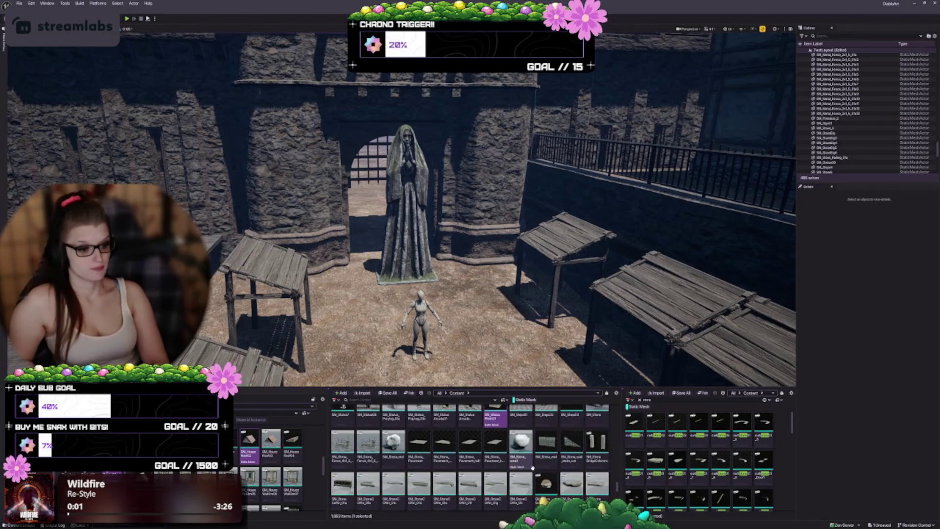
{"action": "mouse_move", "coordinate": [455, 455]}
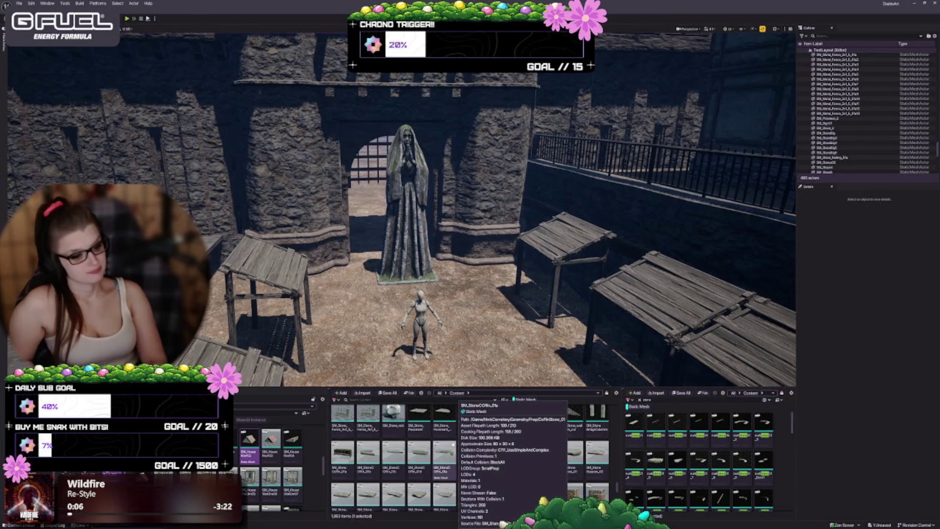
{"action": "scroll", "coordinate": [440, 455], "scroll_direction": "down", "scroll_amount": 6}
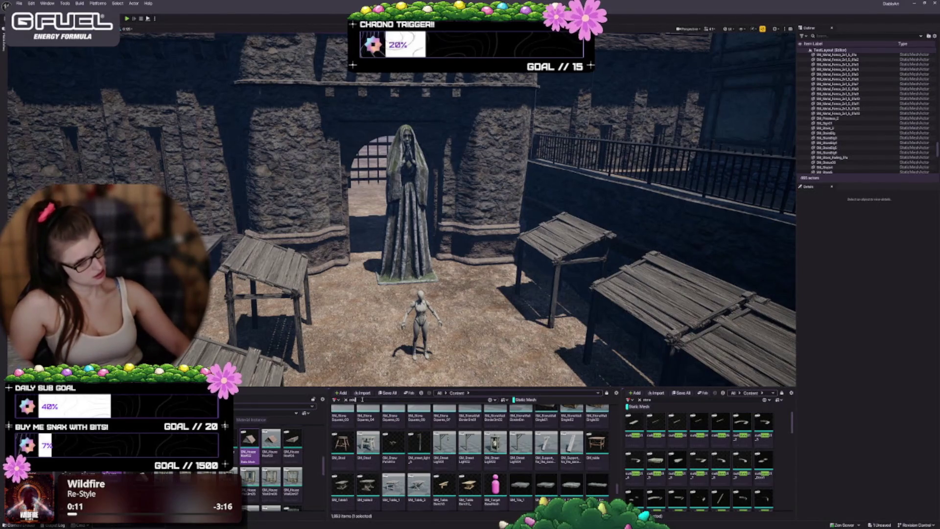
- Change the Content Browser search from 'column' to 'pillar' and browse the pillar meshes
{"action": "type", "text": "um"}
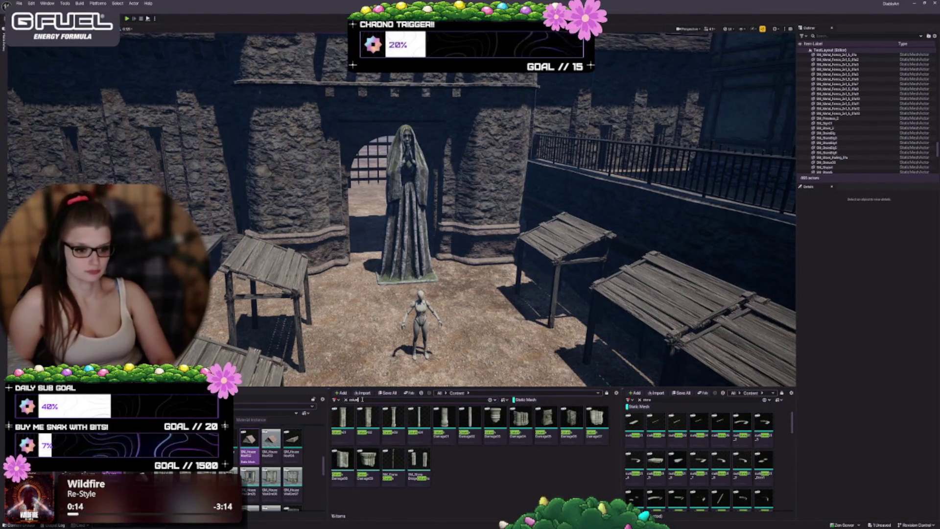
{"action": "type", "text": "n"}
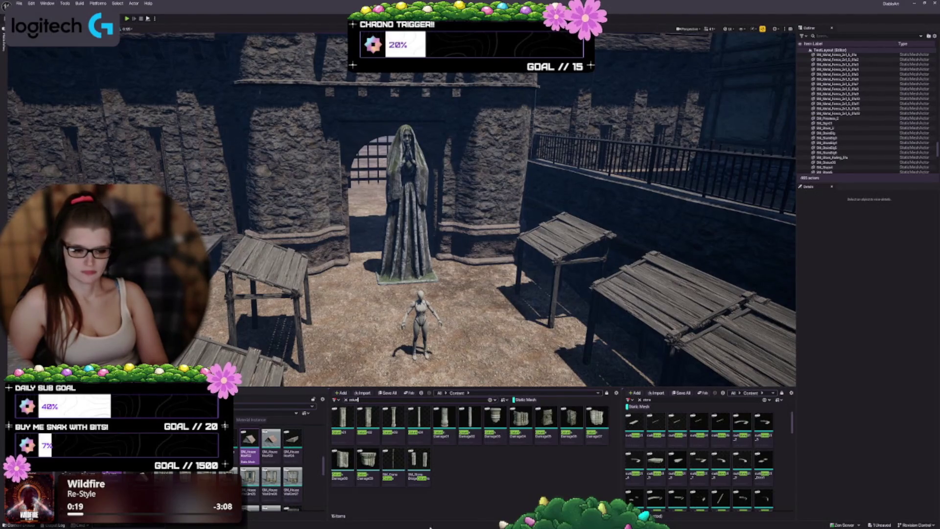
{"action": "left_click", "coordinate": [354, 399]}
{"action": "key", "text": "BackSpace"}
{"action": "type", "text": "illar"}
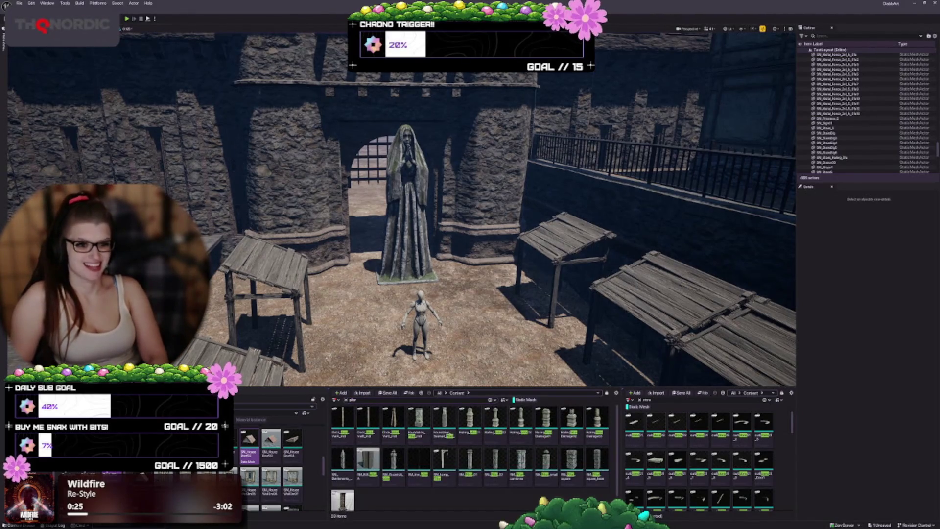
{"action": "scroll", "coordinate": [309, 33], "scroll_direction": "up", "scroll_amount": 10}
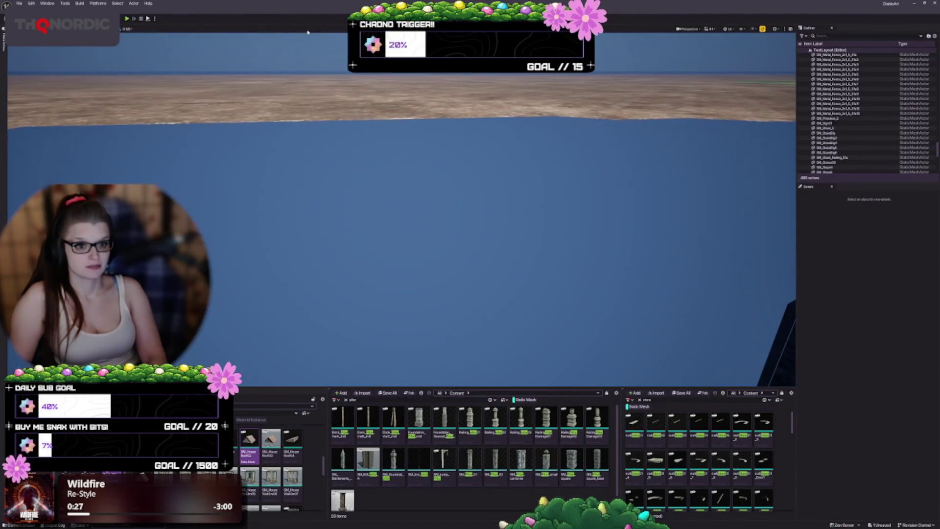
{"action": "scroll", "coordinate": [369, 170], "scroll_direction": "down", "scroll_amount": 10}
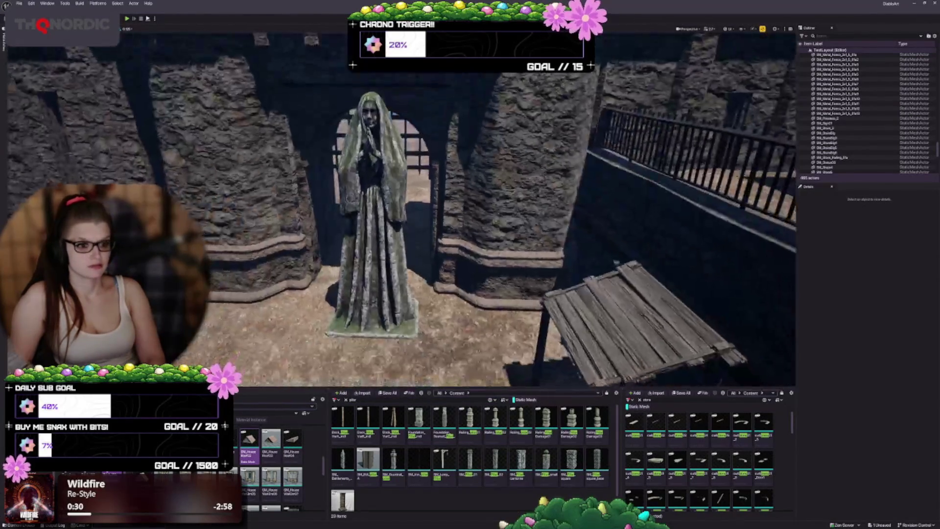
- Place Foundation_Pillar beside the hooded statue, try two alternative meshes, and revert to the original
{"action": "scroll", "coordinate": [369, 170], "scroll_direction": "up", "scroll_amount": 1}
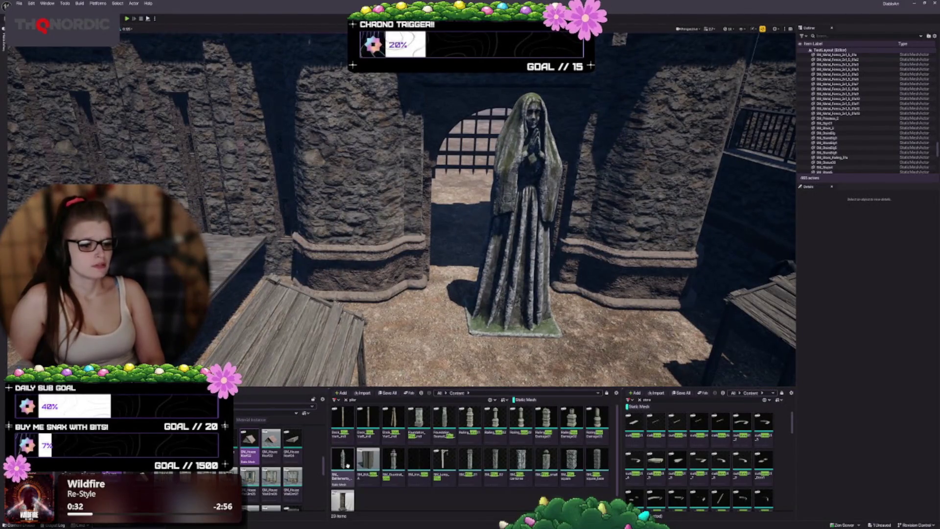
{"action": "mouse_move", "coordinate": [418, 421]}
{"action": "left_mouse_down"}
{"action": "mouse_move", "coordinate": [398, 310]}
{"action": "mouse_move", "coordinate": [400, 325]}
{"action": "left_mouse_up"}
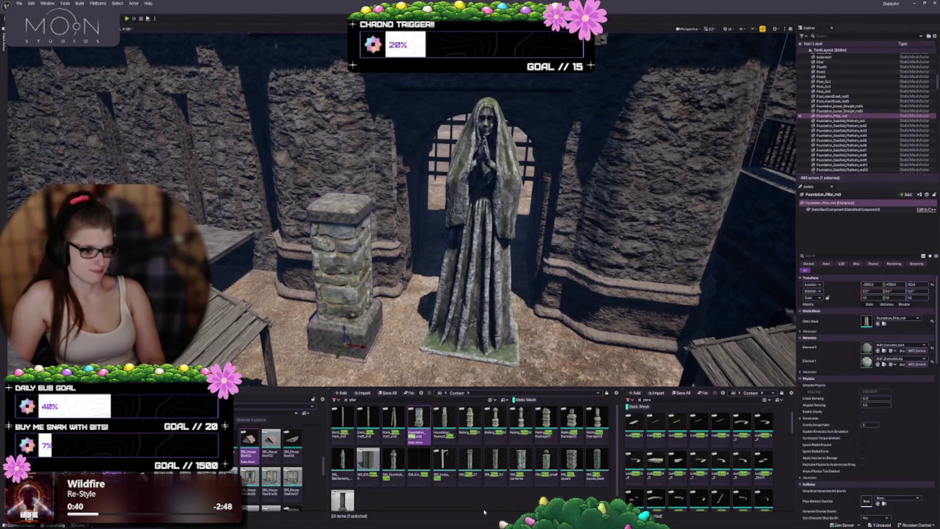
{"action": "left_click", "coordinate": [520, 460]}
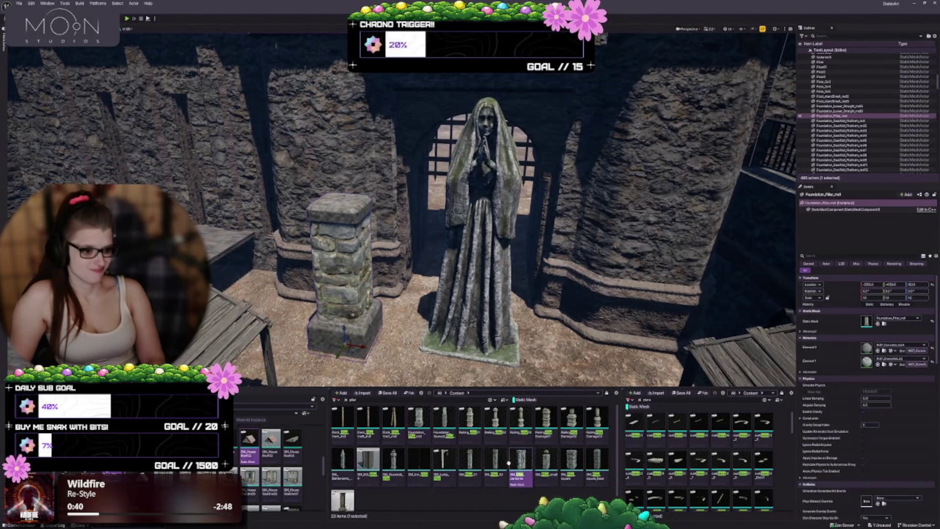
{"action": "left_click", "coordinate": [877, 326]}
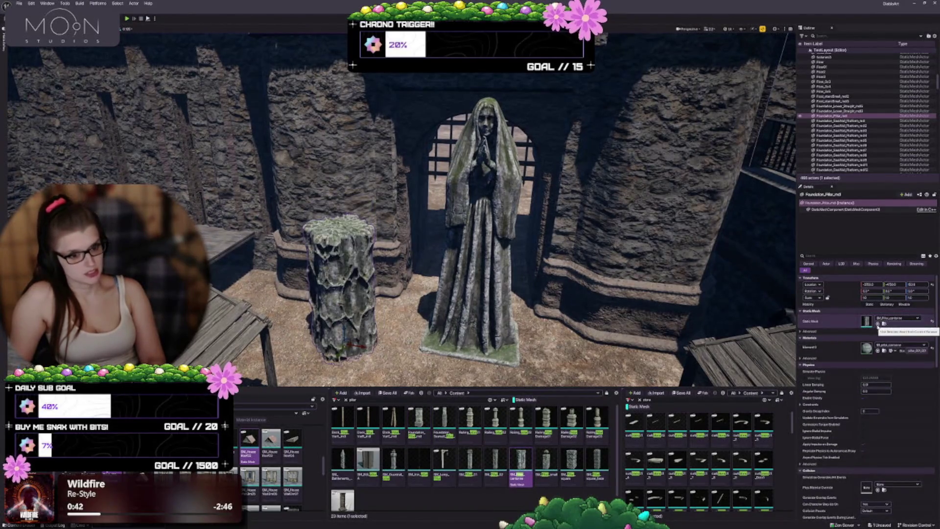
{"action": "key", "text": "ctrl+z"}
{"action": "left_click", "coordinate": [491, 463]}
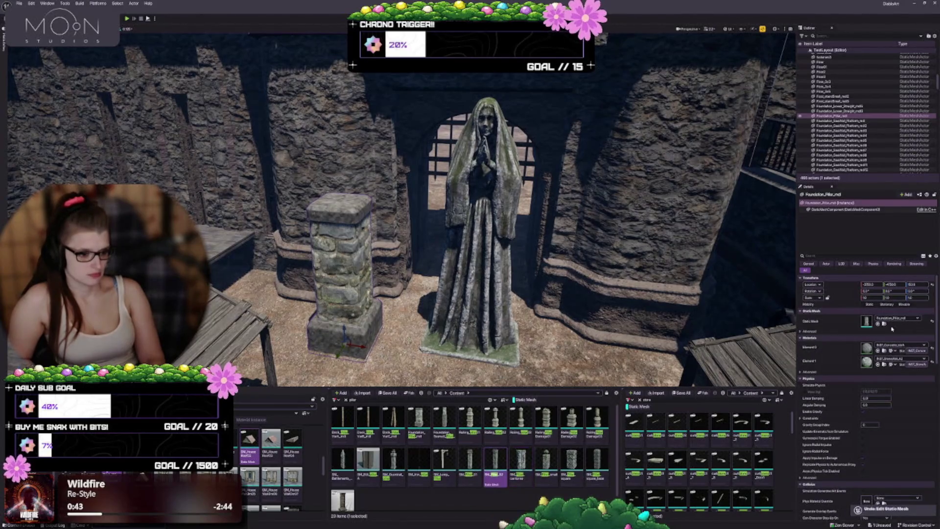
{"action": "left_click", "coordinate": [877, 324]}
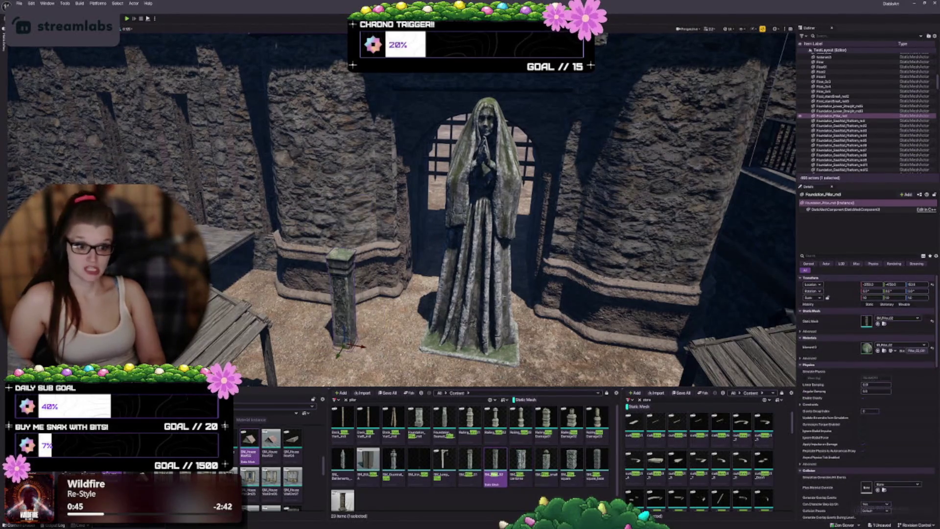
{"action": "key", "text": "ctrl+z"}
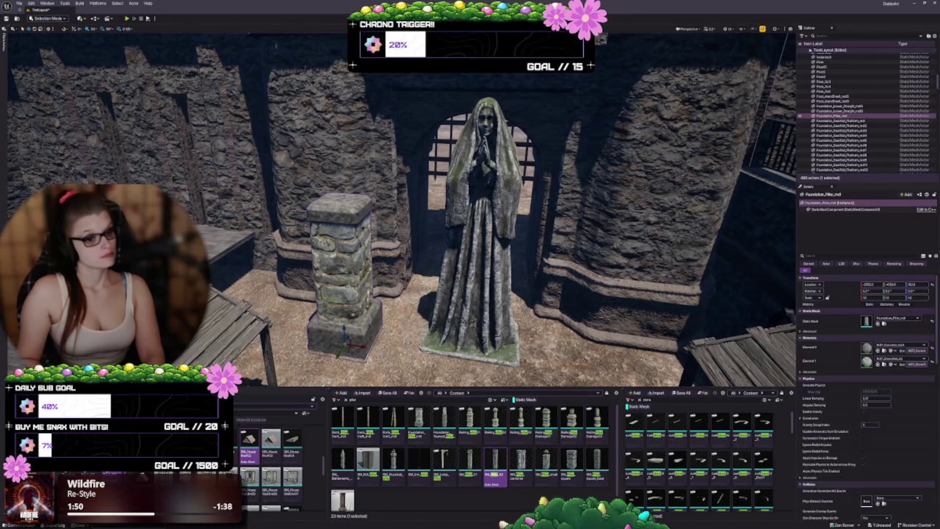
{"action": "mouse_move", "coordinate": [401, 210]}
{"action": "left_mouse_down"}
{"action": "mouse_move", "coordinate": [362, 204]}
{"action": "mouse_move", "coordinate": [396, 240]}
{"action": "left_mouse_up"}
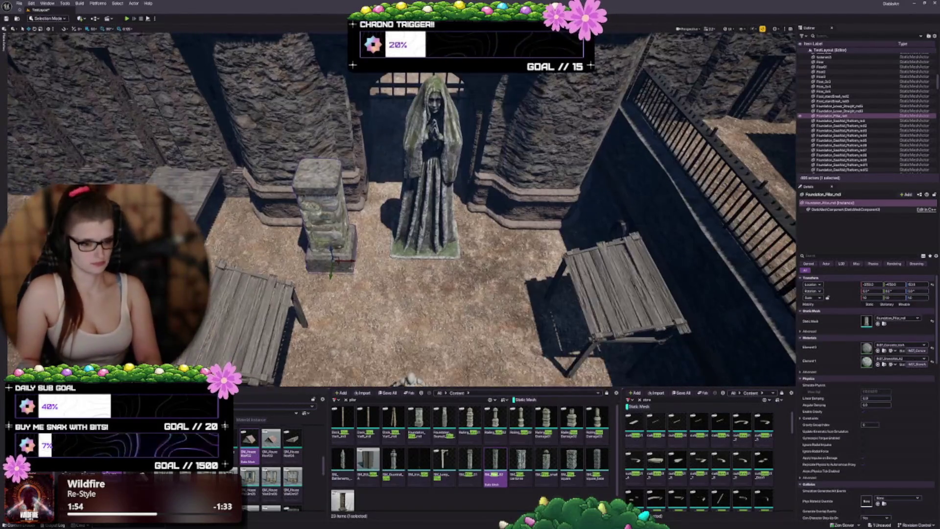
- Shift the stone pillar back toward the wall, scale it wider and taller, and select the statue
{"action": "left_click_drag", "start_coordinate": [338, 264], "coordinate": [296, 240]}
{"action": "left_click_drag", "start_coordinate": [391, 221], "coordinate": [352, 211]}
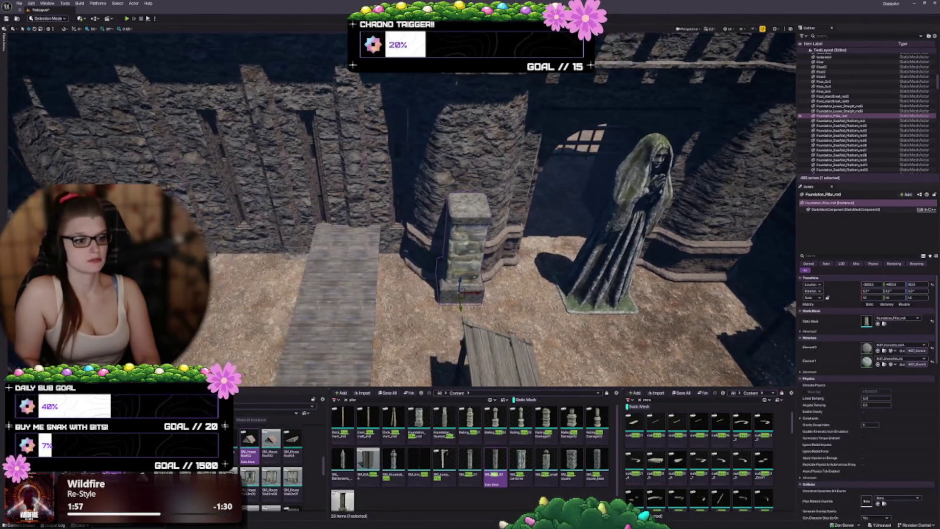
{"action": "left_click_drag", "start_coordinate": [571, 232], "coordinate": [592, 234]}
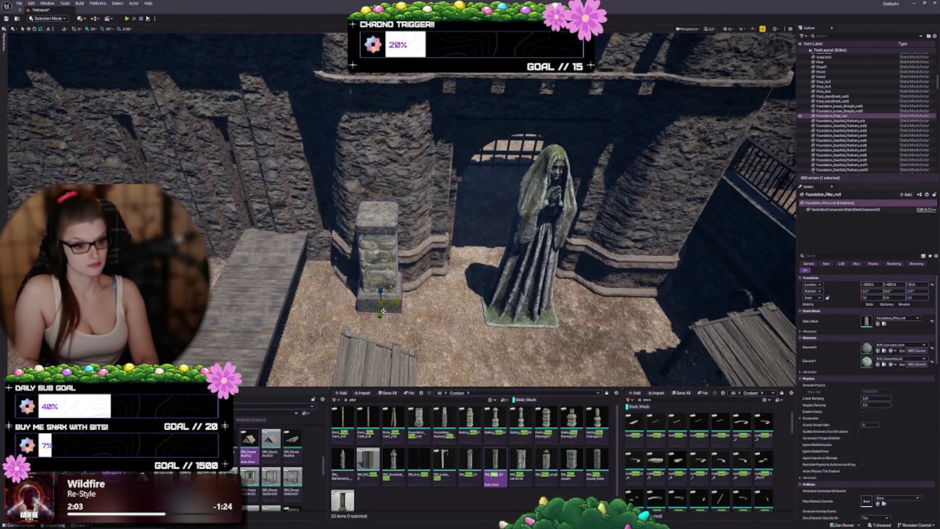
{"action": "mouse_move", "coordinate": [386, 306]}
{"action": "left_mouse_down"}
{"action": "mouse_move", "coordinate": [402, 299]}
{"action": "mouse_move", "coordinate": [395, 302]}
{"action": "left_mouse_up"}
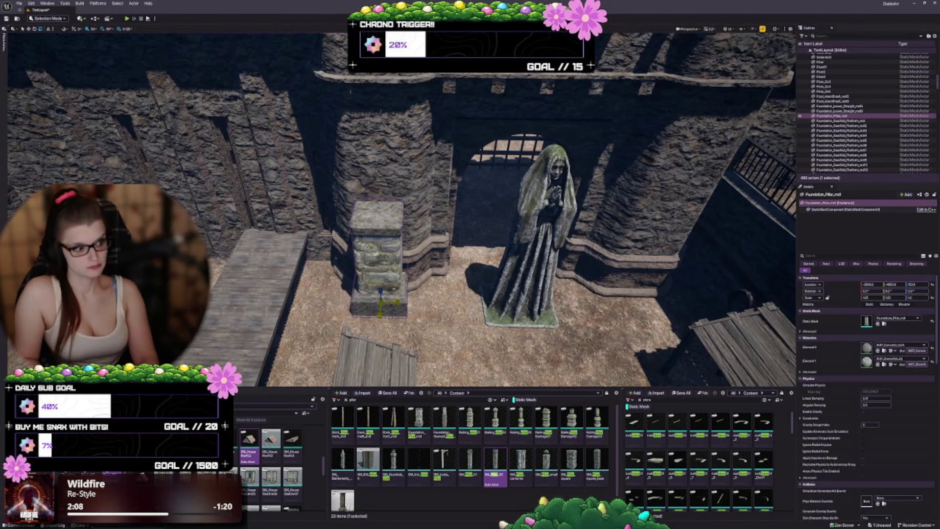
{"action": "left_click_drag", "start_coordinate": [382, 292], "coordinate": [381, 270]}
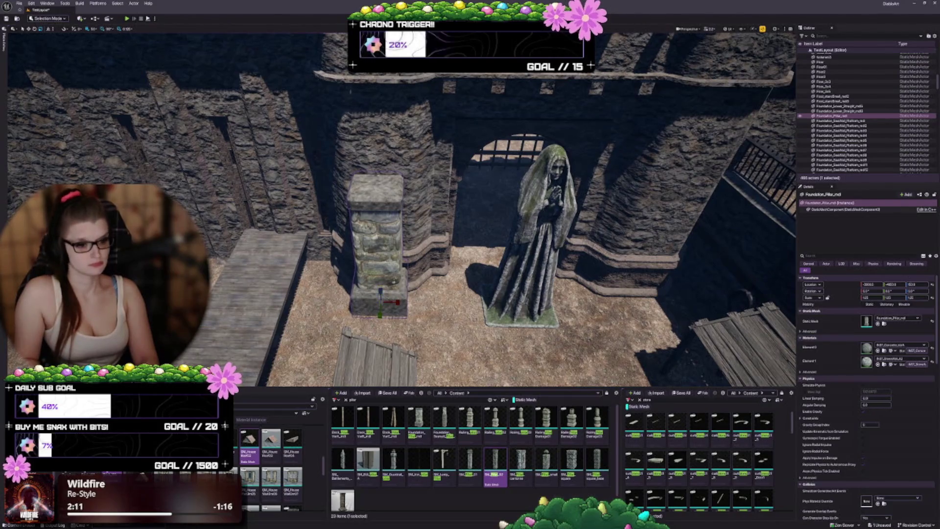
{"action": "left_click", "coordinate": [524, 305]}
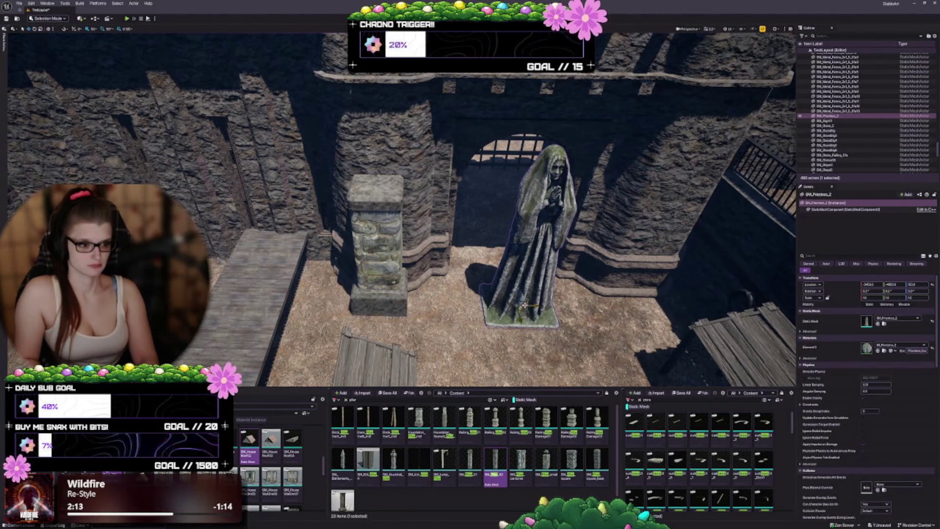
- Move the hooded statue over onto the stone pillar
{"action": "mouse_move", "coordinate": [523, 310]}
{"action": "left_mouse_down"}
{"action": "mouse_move", "coordinate": [421, 313]}
{"action": "mouse_move", "coordinate": [400, 304]}
{"action": "mouse_move", "coordinate": [405, 117]}
{"action": "mouse_move", "coordinate": [405, 139]}
{"action": "mouse_move", "coordinate": [435, 178]}
{"action": "left_mouse_up"}
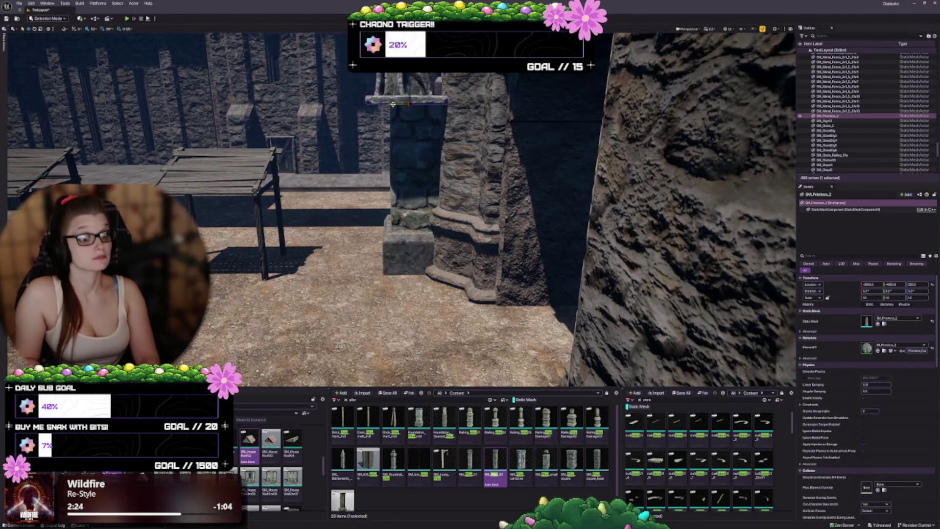
{"action": "left_click_drag", "start_coordinate": [398, 103], "coordinate": [401, 103]}
{"action": "mouse_move", "coordinate": [482, 165]}
{"action": "left_mouse_down"}
{"action": "mouse_move", "coordinate": [460, 156]}
{"action": "mouse_move", "coordinate": [451, 181]}
{"action": "left_mouse_up"}
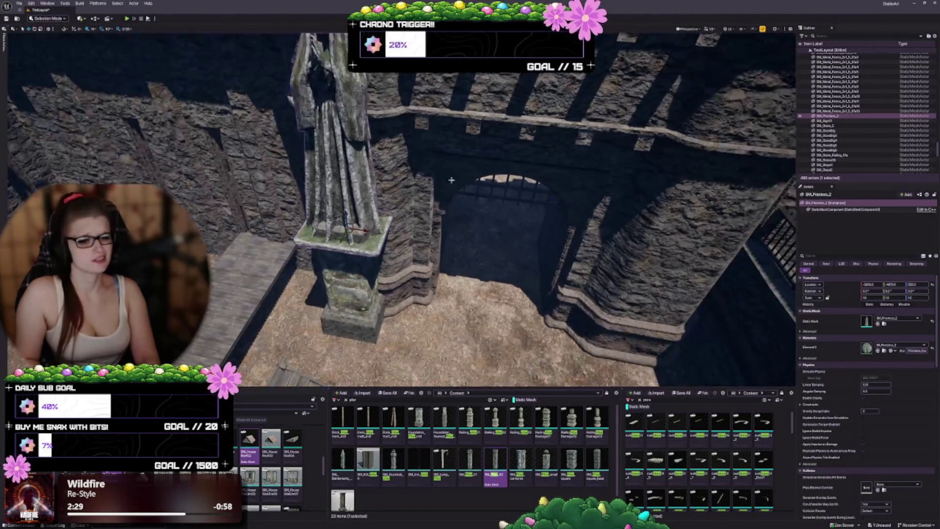
- Scale the statue down and narrower so it fits atop the pillar
{"action": "key", "text": "ctrl+z"}
{"action": "key", "text": "ctrl+z"}
{"action": "mouse_move", "coordinate": [450, 195]}
{"action": "left_mouse_down"}
{"action": "mouse_move", "coordinate": [441, 206]}
{"action": "mouse_move", "coordinate": [453, 186]}
{"action": "left_mouse_up"}
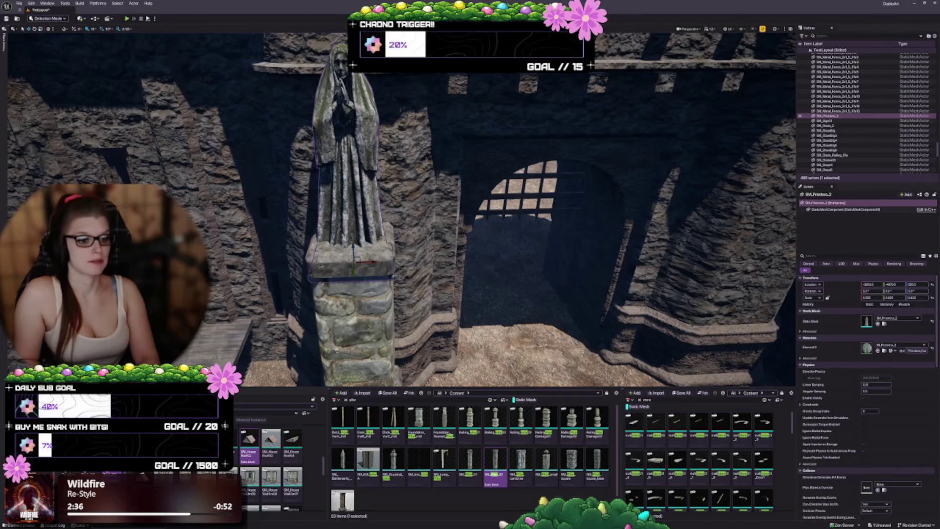
{"action": "key", "text": "ctrl+z"}
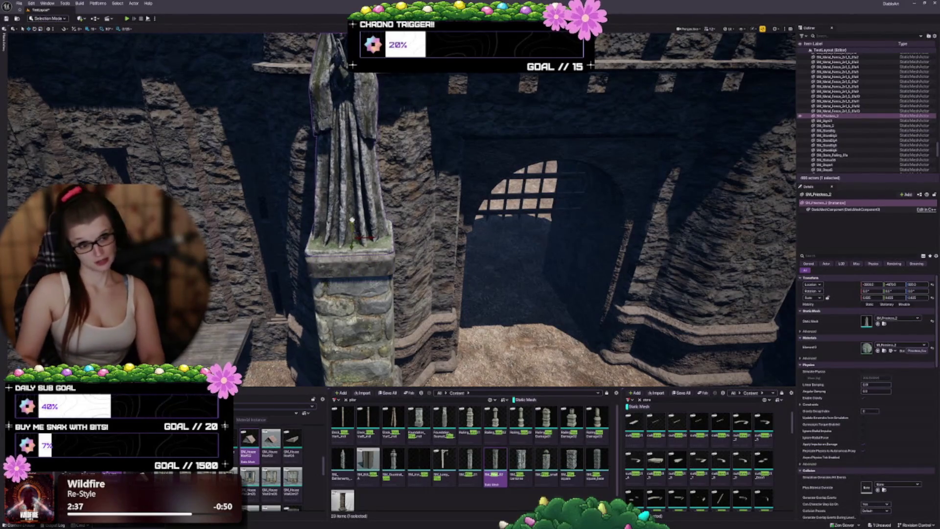
{"action": "scroll", "coordinate": [351, 217], "scroll_direction": "down", "scroll_amount": 5}
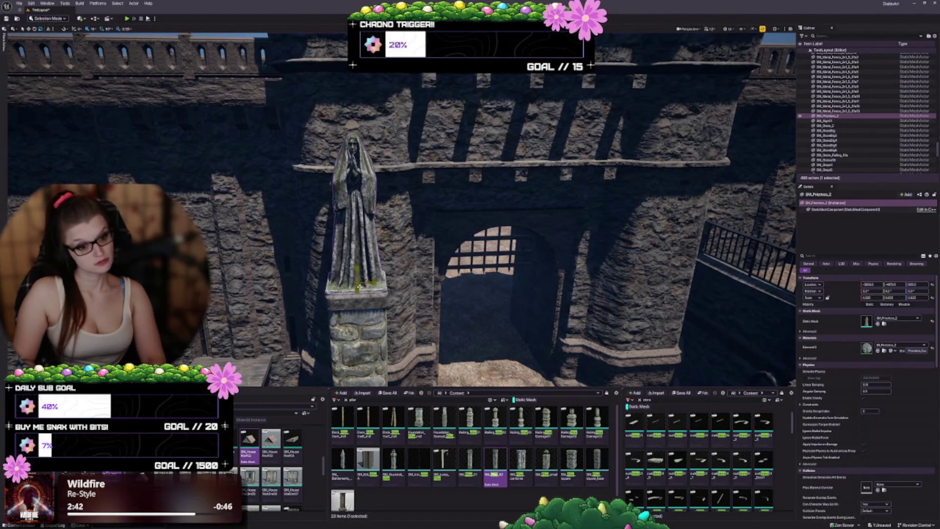
{"action": "mouse_move", "coordinate": [361, 285]}
{"action": "left_mouse_down"}
{"action": "mouse_move", "coordinate": [356, 318]}
{"action": "mouse_move", "coordinate": [371, 328]}
{"action": "left_mouse_up"}
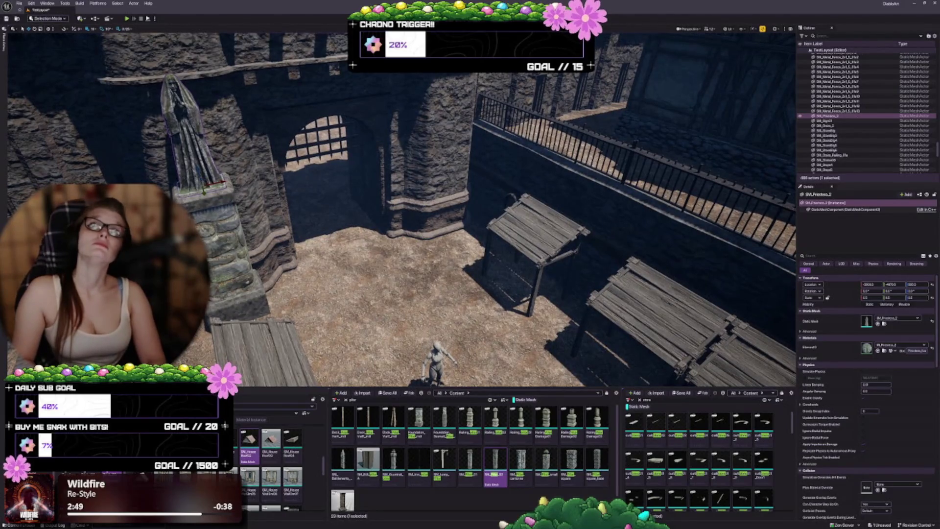
{"action": "key", "text": "Escape"}
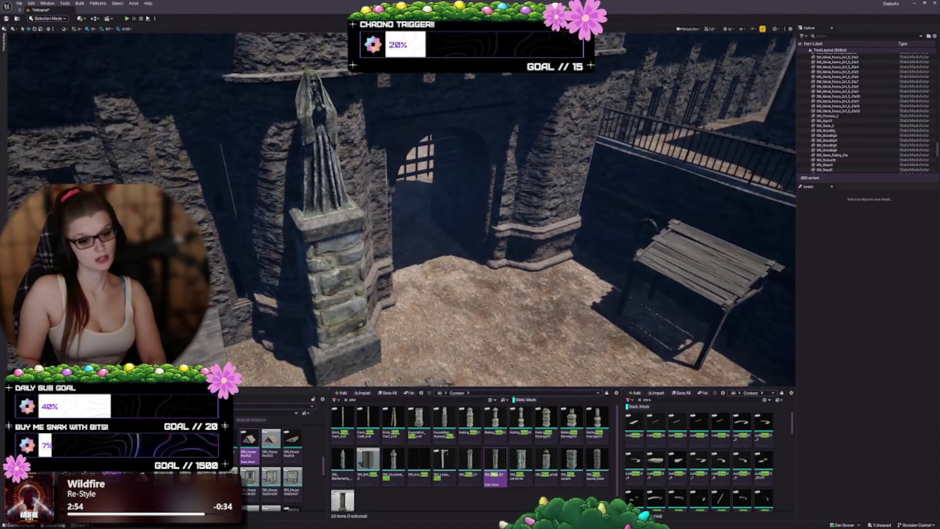
{"action": "left_click", "coordinate": [333, 274]}
- Scale the pillar shorter along Z and lower the statue onto its top
{"action": "left_click_drag", "start_coordinate": [343, 352], "coordinate": [348, 328]}
{"action": "key", "text": "r"}
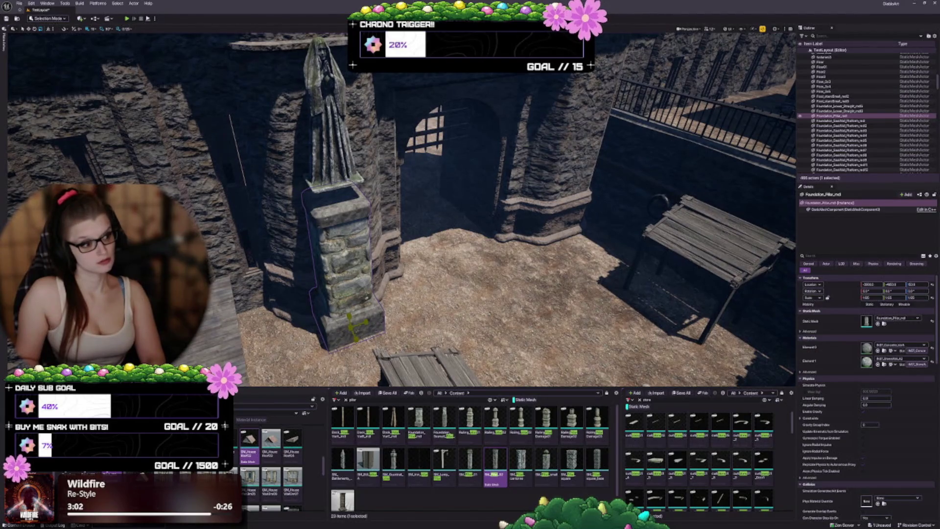
{"action": "left_click_drag", "start_coordinate": [348, 326], "coordinate": [349, 332]}
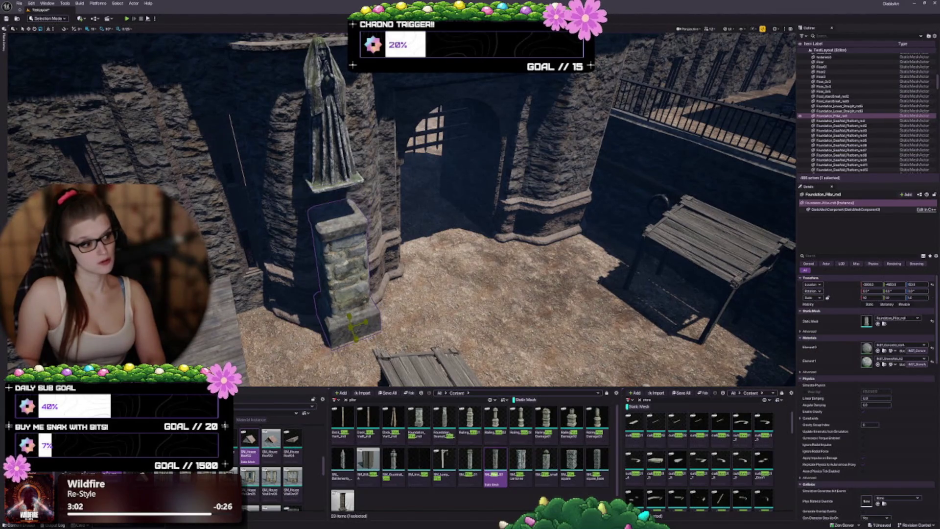
{"action": "left_click", "coordinate": [335, 201]}
{"action": "left_click_drag", "start_coordinate": [334, 165], "coordinate": [331, 202]}
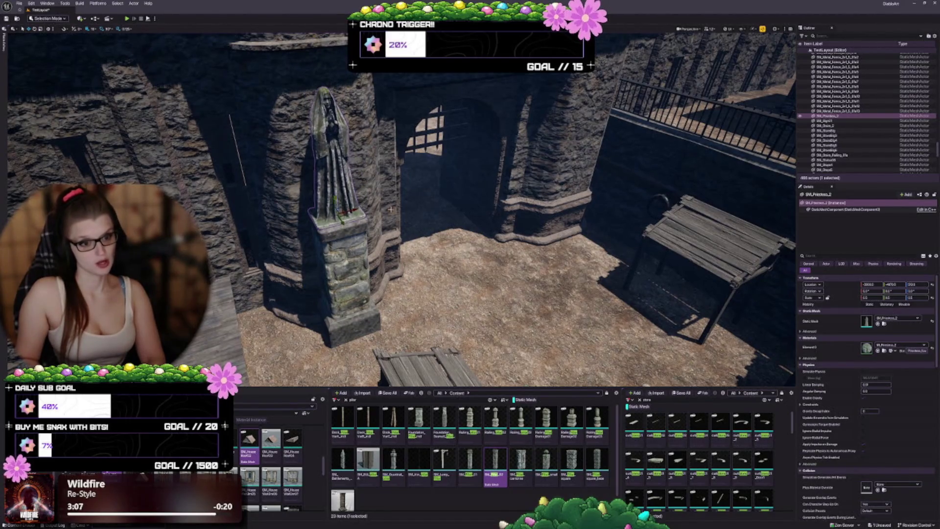
- Select the statue and pillar together and move them beside the castle gate
{"action": "scroll", "coordinate": [391, 209], "scroll_direction": "up", "scroll_amount": 5}
{"action": "left_click", "coordinate": [420, 238]}
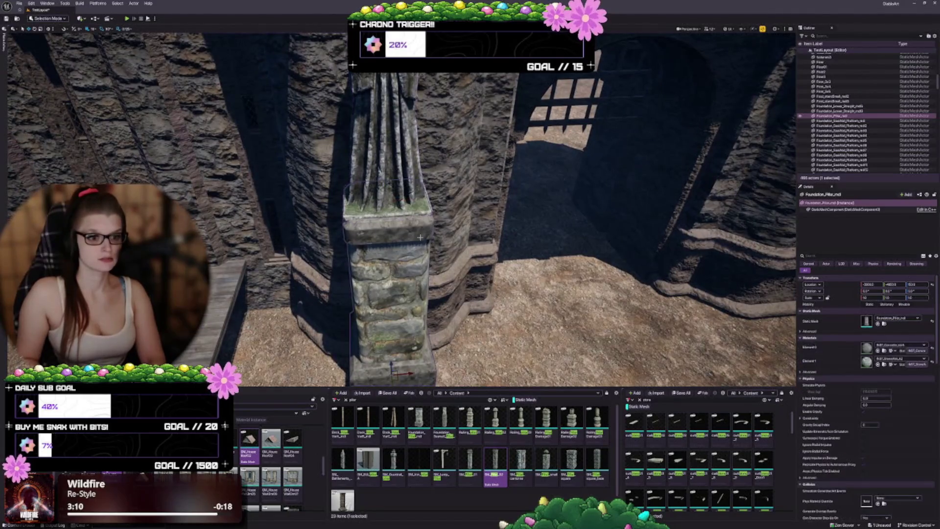
{"action": "scroll", "coordinate": [402, 210], "scroll_direction": "down", "scroll_amount": 5}
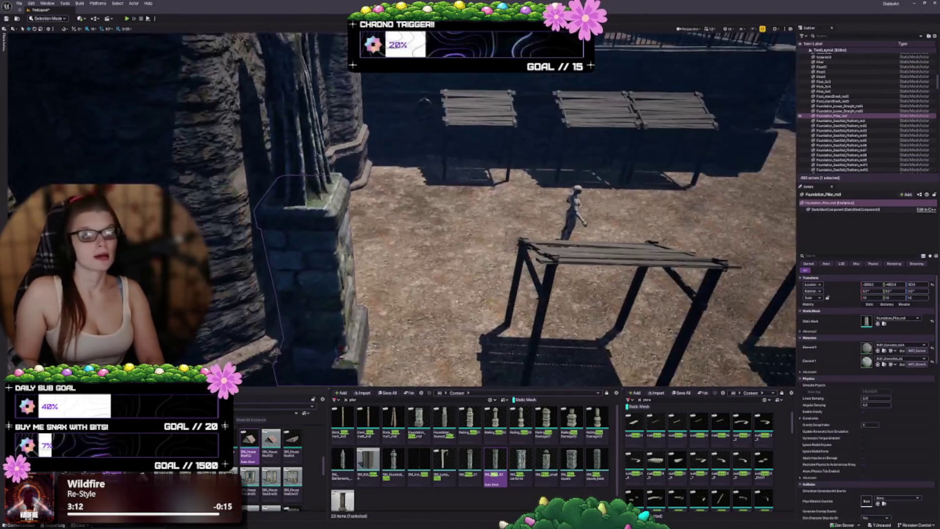
{"action": "left_click", "coordinate": [305, 176]}
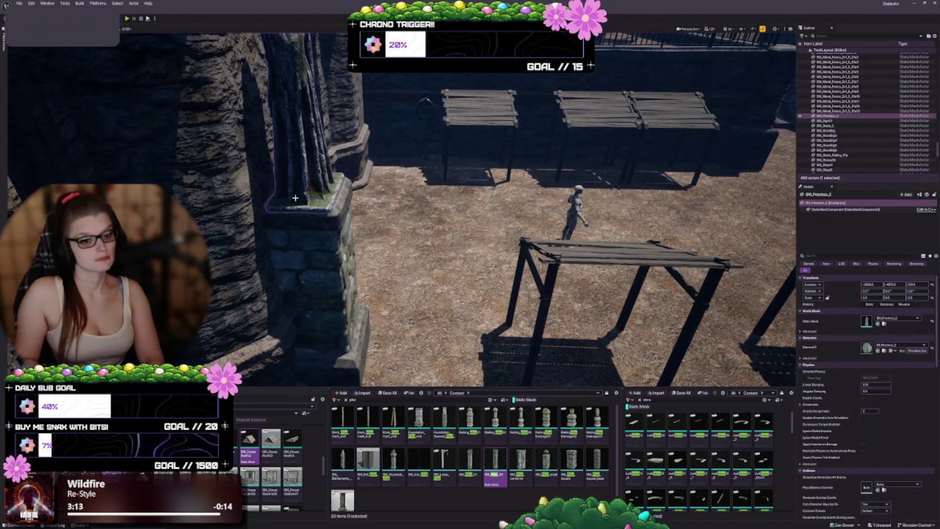
{"action": "key", "text": "f"}
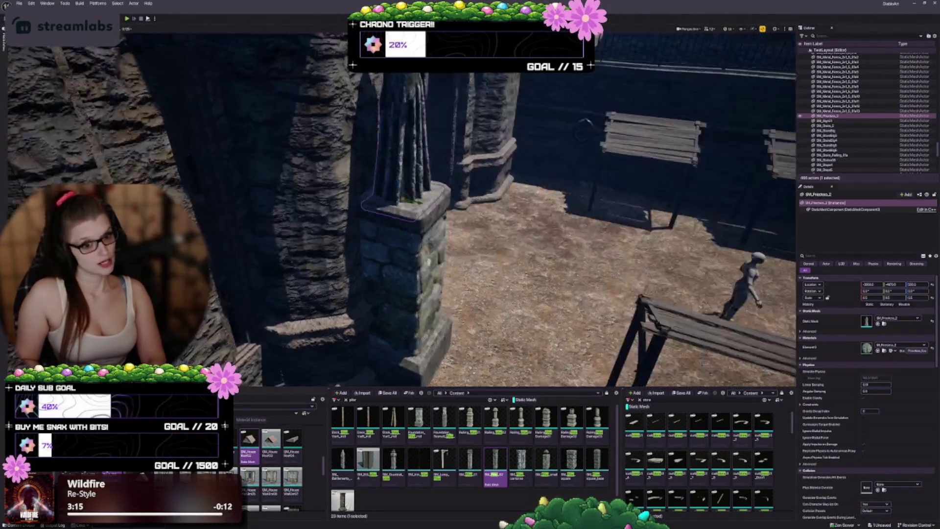
{"action": "left_click_drag", "start_coordinate": [386, 202], "coordinate": [386, 202]}
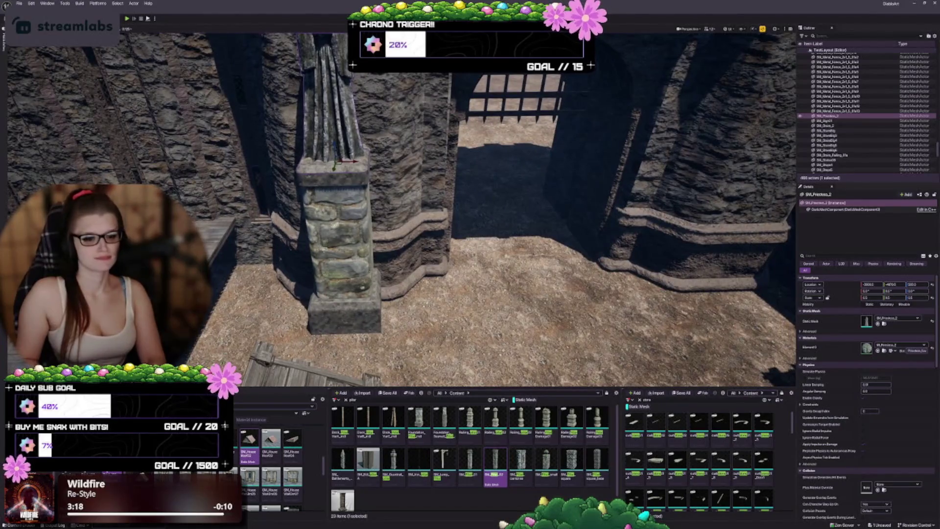
{"action": "left_click", "coordinate": [334, 203], "text": "ctrl"}
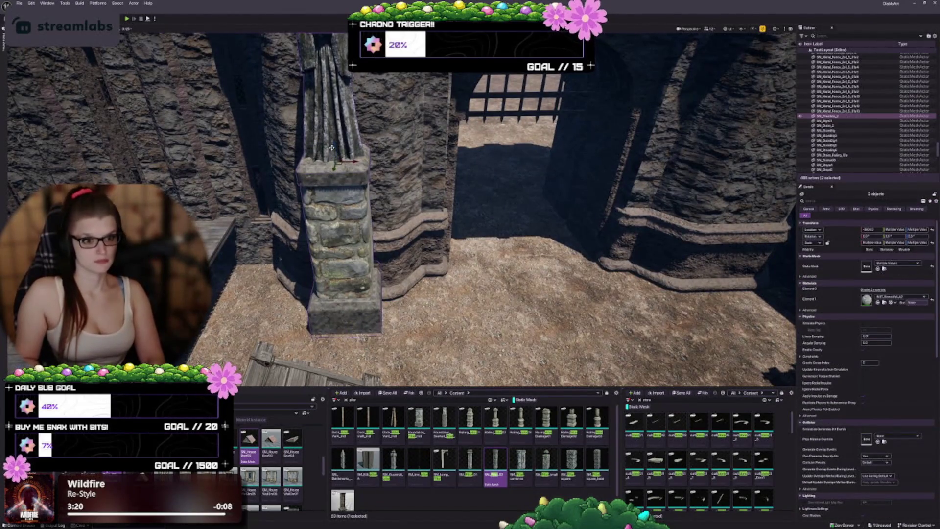
{"action": "left_click_drag", "start_coordinate": [335, 144], "coordinate": [358, 175]}
{"action": "key", "text": "Escape"}
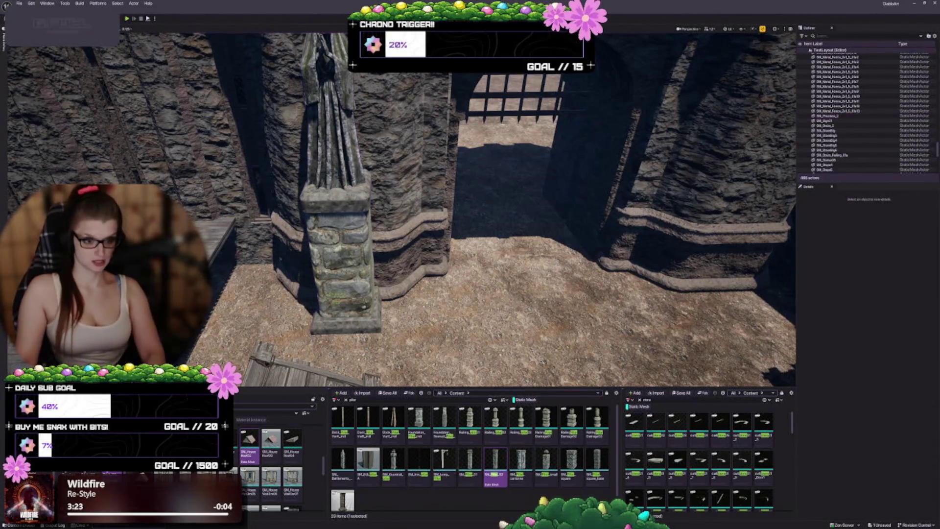
{"action": "scroll", "coordinate": [462, 244], "scroll_direction": "down", "scroll_amount": 5}
- Duplicate the statue and pillar to the other side of the gateway
{"action": "scroll", "coordinate": [462, 245], "scroll_direction": "down", "scroll_amount": 1}
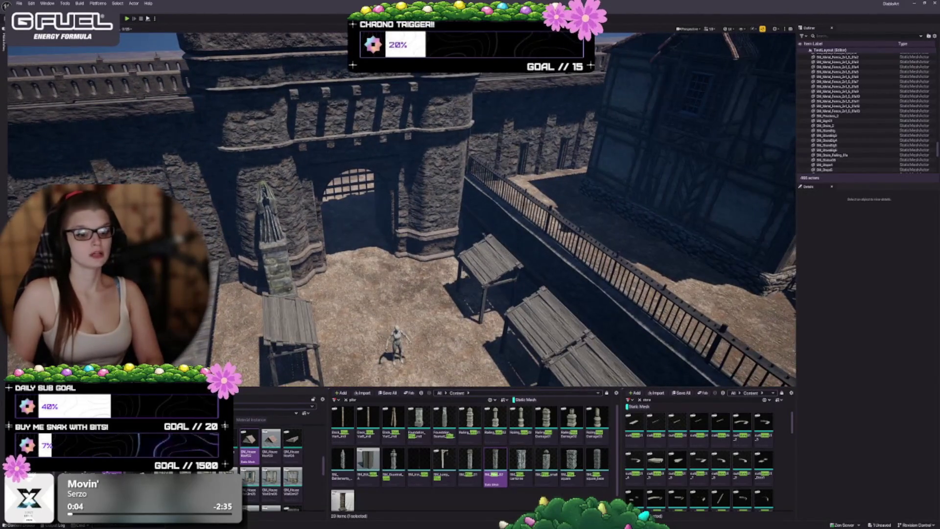
{"action": "left_click", "coordinate": [289, 241]}
{"action": "left_click", "coordinate": [292, 239], "text": "ctrl"}
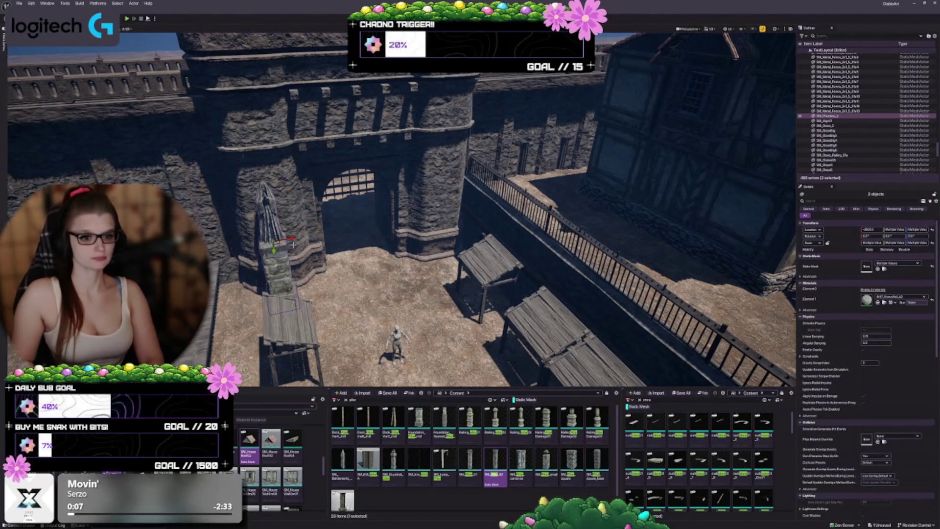
{"action": "left_click_drag", "start_coordinate": [292, 239], "coordinate": [460, 211]}
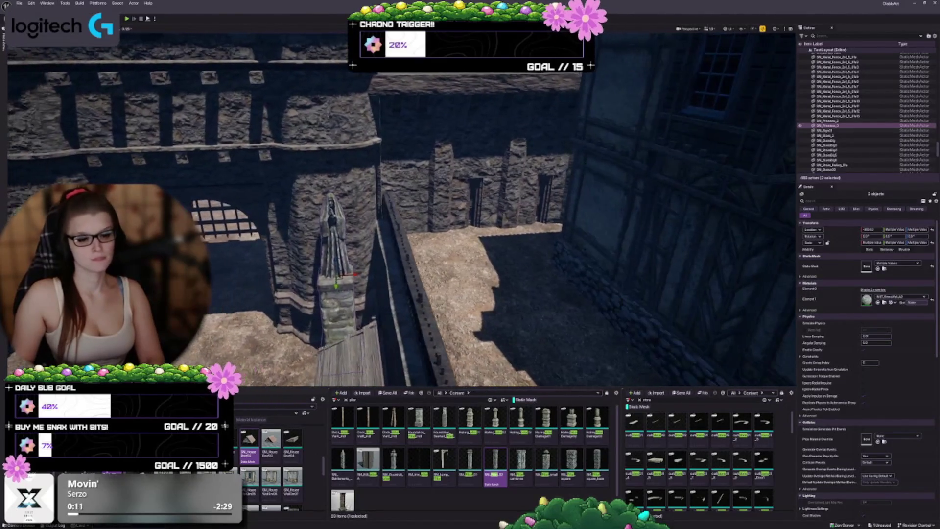
- Fine-tune the duplicated statue pillar's position and save the level
{"action": "left_click_drag", "start_coordinate": [377, 290], "coordinate": [370, 291]}
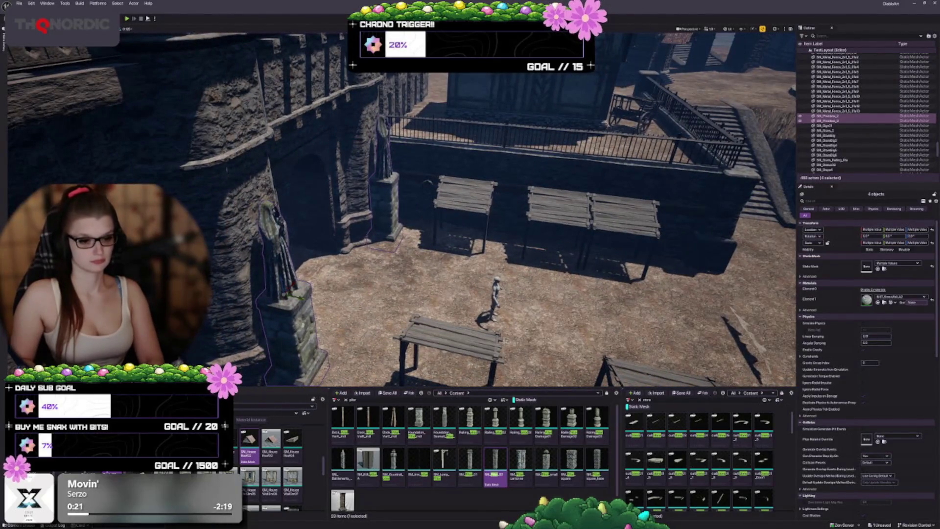
{"action": "mouse_move", "coordinate": [303, 296]}
{"action": "left_mouse_down"}
{"action": "mouse_move", "coordinate": [285, 296]}
{"action": "mouse_move", "coordinate": [469, 289]}
{"action": "mouse_move", "coordinate": [421, 289]}
{"action": "mouse_move", "coordinate": [421, 254]}
{"action": "left_mouse_up"}
{"action": "key", "text": "Escape"}
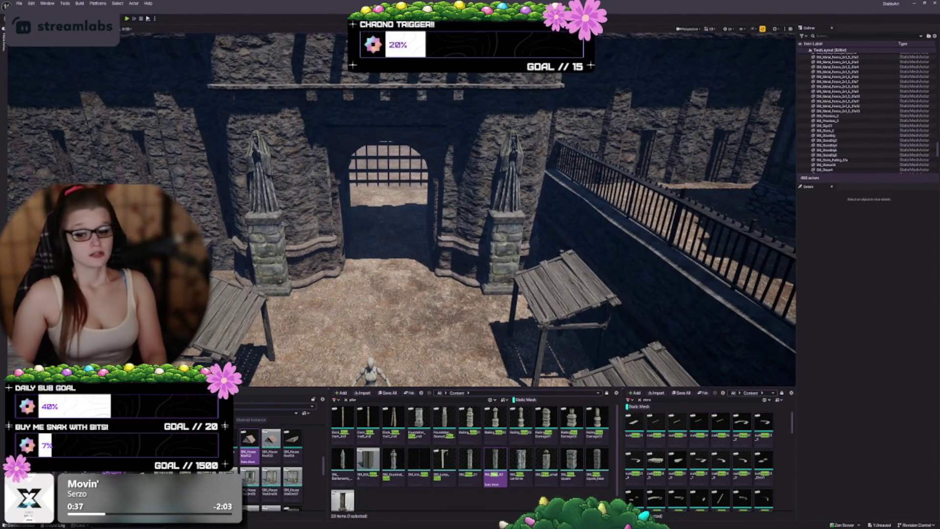
{"action": "key", "text": "ctrl+s"}
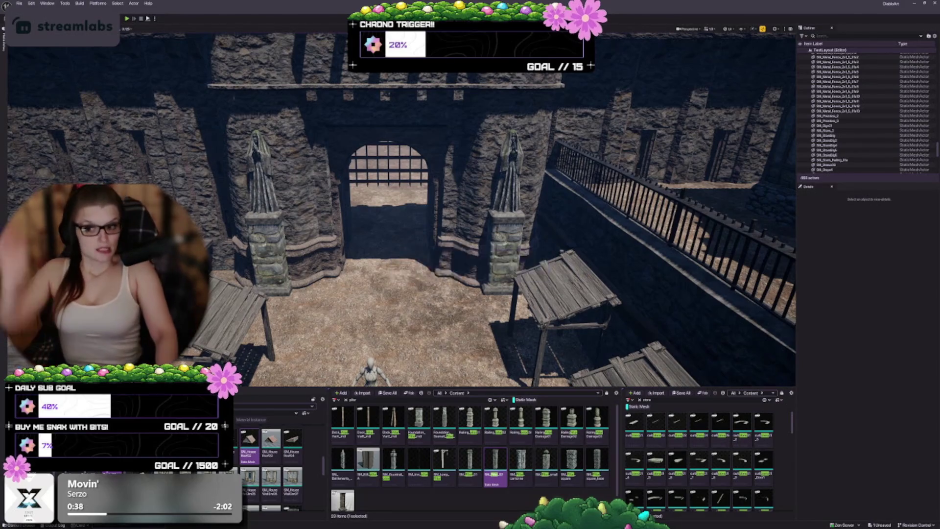
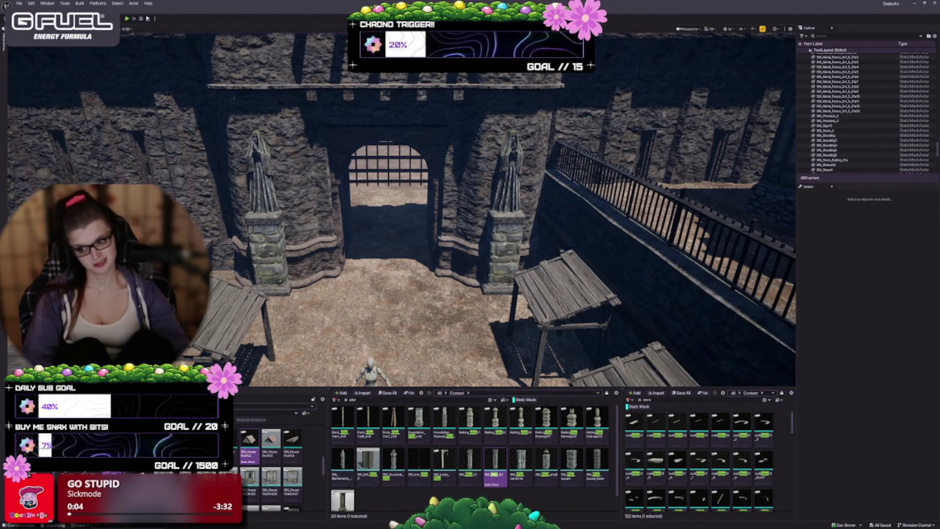
- Move the viewport camera closer to the gate, its statues and the right-wall scaffold platforms
{"action": "left_click_drag", "start_coordinate": [396, 211], "coordinate": [421, 195]}
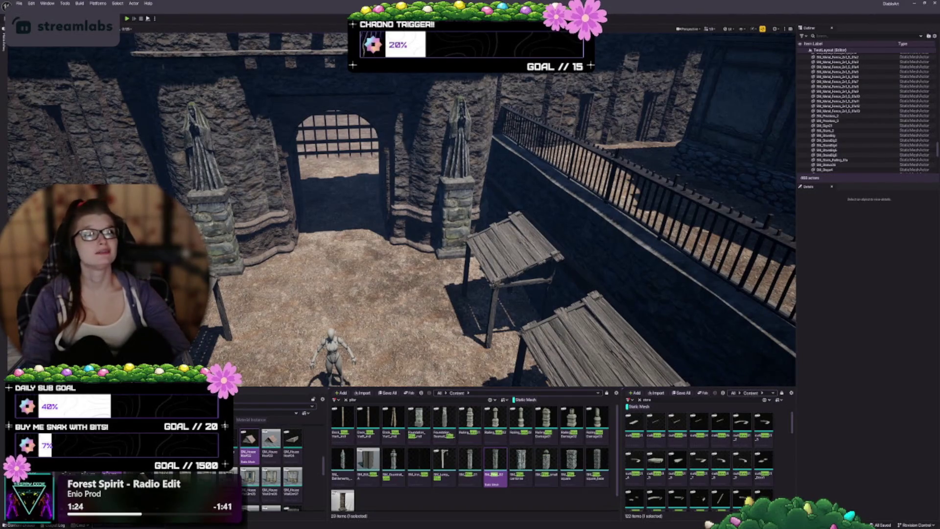
- Look down on the scaffold platforms below the iron railing
{"action": "left_click_drag", "start_coordinate": [469, 264], "coordinate": [504, 228]}
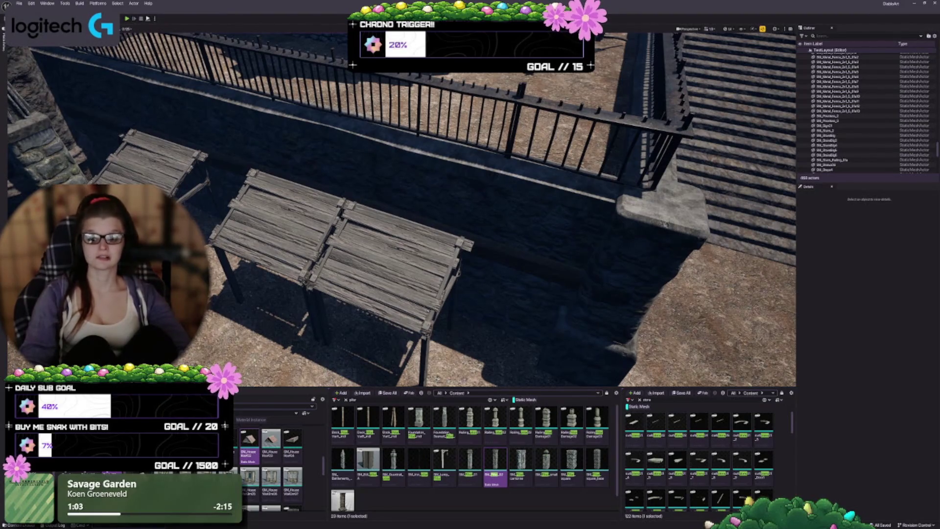
- Bring the YouTube tutorial browser window onto the screen beside the level
{"action": "mouse_move", "coordinate": [0, 137]}
{"action": "left_mouse_down"}
{"action": "mouse_move", "coordinate": [124, 135]}
{"action": "mouse_move", "coordinate": [414, 105]}
{"action": "mouse_move", "coordinate": [555, 203]}
{"action": "mouse_move", "coordinate": [603, 221]}
{"action": "left_mouse_up"}
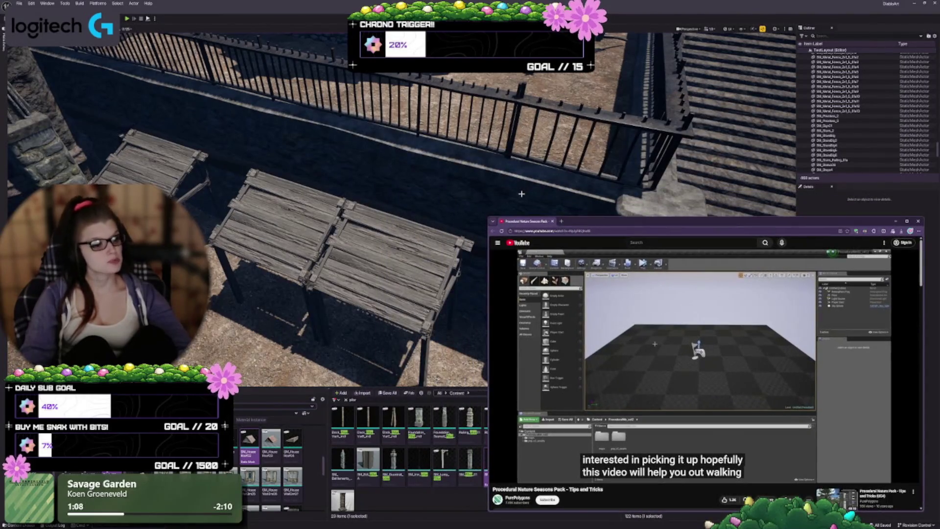
- Enlarge the Procedural Nature Seasons tips video to fill most of the screen and start playback
{"action": "mouse_move", "coordinate": [487, 217]}
{"action": "left_mouse_down"}
{"action": "mouse_move", "coordinate": [241, 79]}
{"action": "mouse_move", "coordinate": [143, 43]}
{"action": "mouse_move", "coordinate": [247, 41]}
{"action": "mouse_move", "coordinate": [246, 20]}
{"action": "left_mouse_up"}
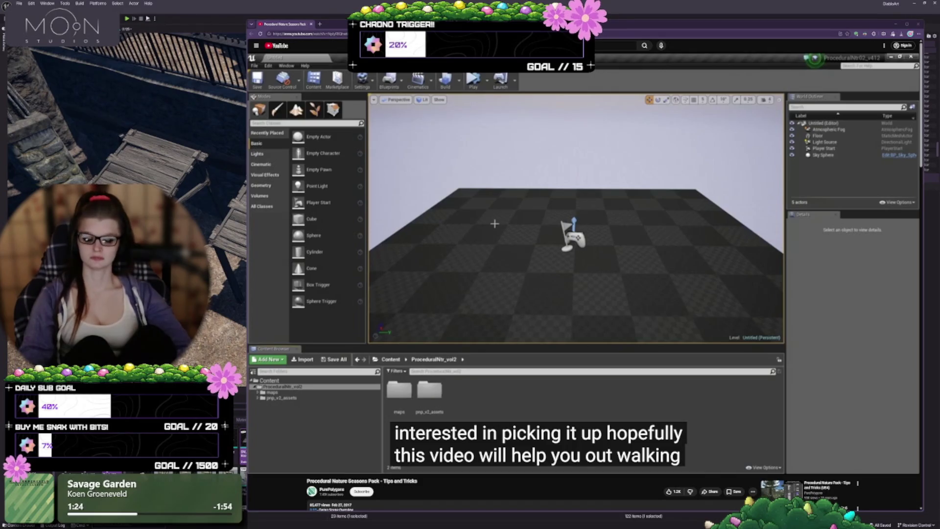
{"action": "mouse_move", "coordinate": [388, 271]}
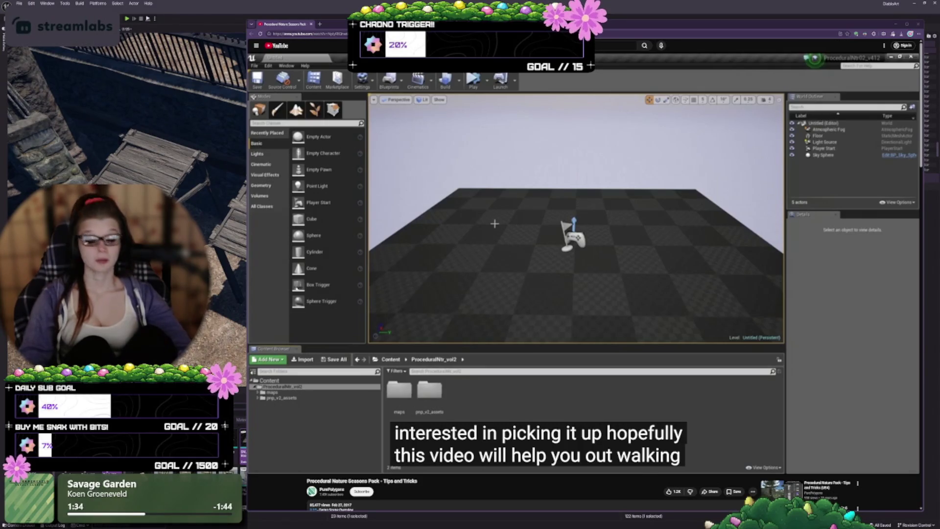
{"action": "mouse_move", "coordinate": [273, 264]}
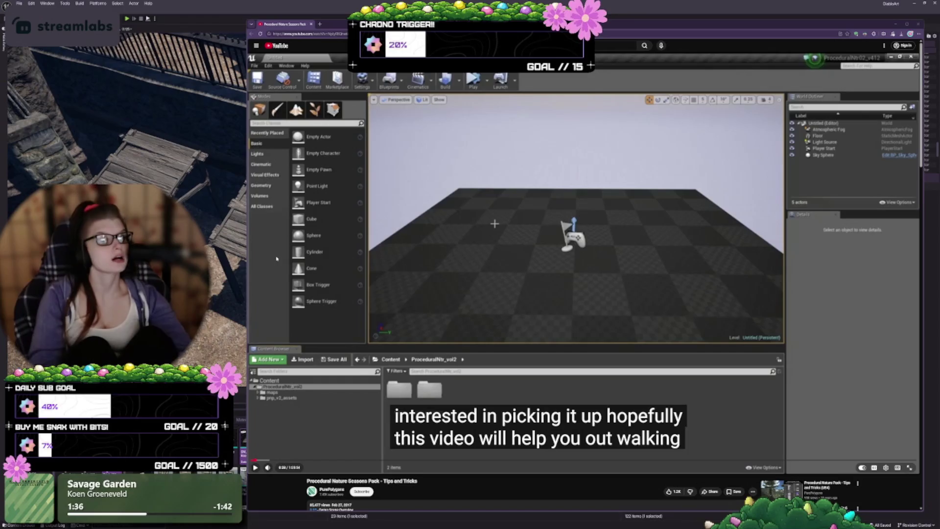
{"action": "left_click", "coordinate": [559, 260]}
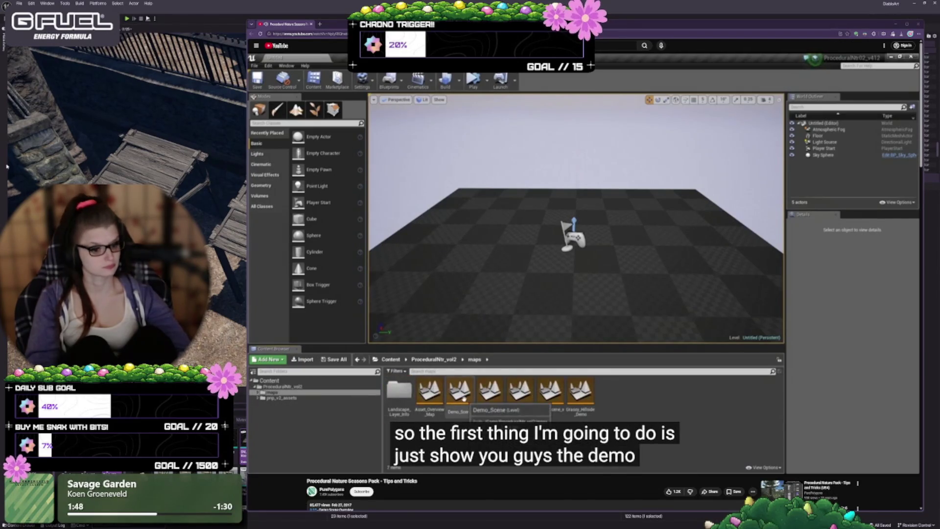
- Adjust the video volume, pause on the snowy demo scene, and switch back to the editor
{"action": "mouse_move", "coordinate": [283, 466]}
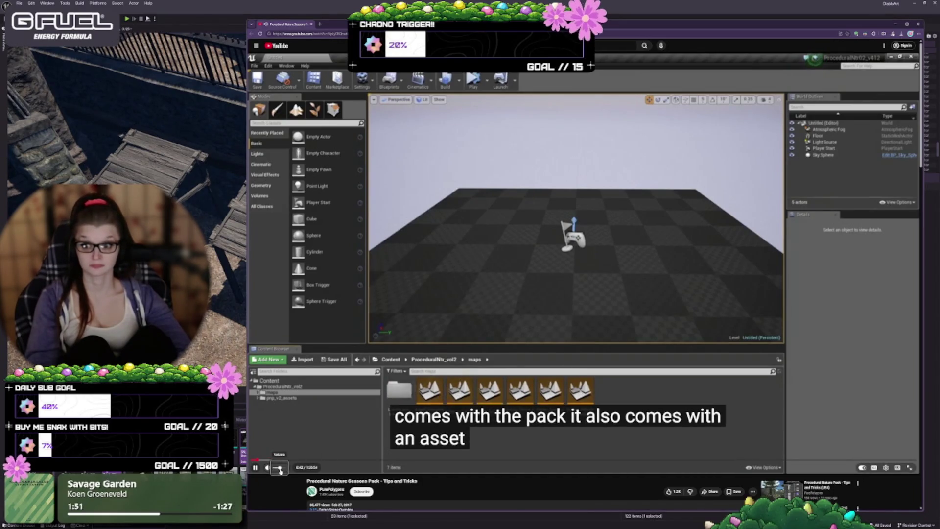
{"action": "left_click_drag", "start_coordinate": [277, 469], "coordinate": [280, 471]}
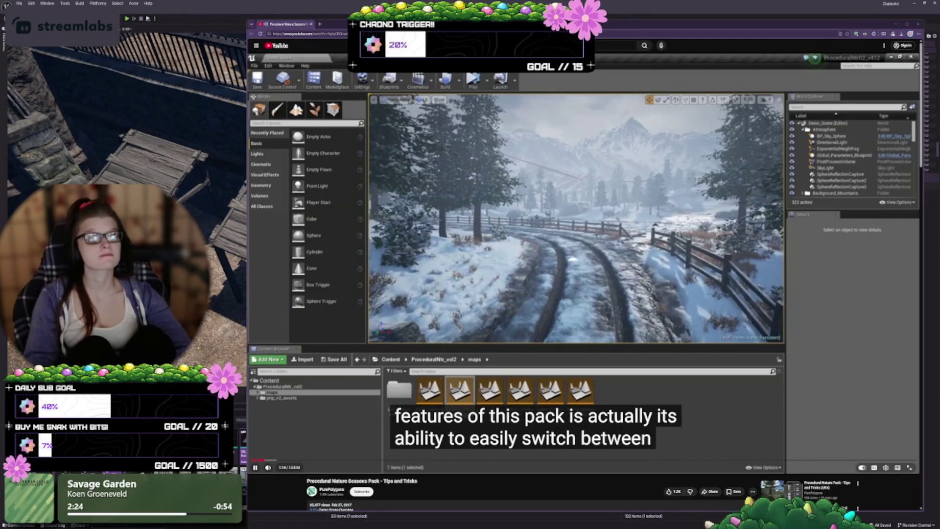
{"action": "left_click", "coordinate": [546, 243]}
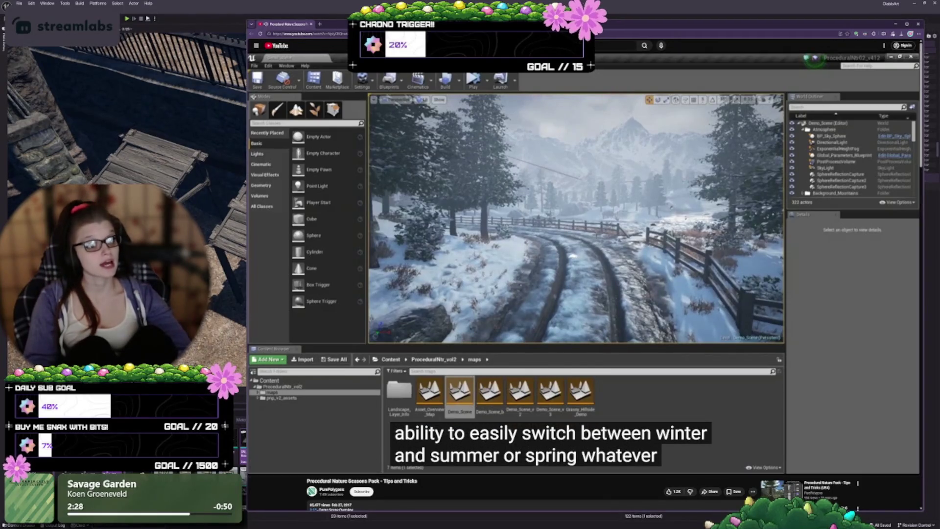
{"action": "key", "text": "alt+Tab"}
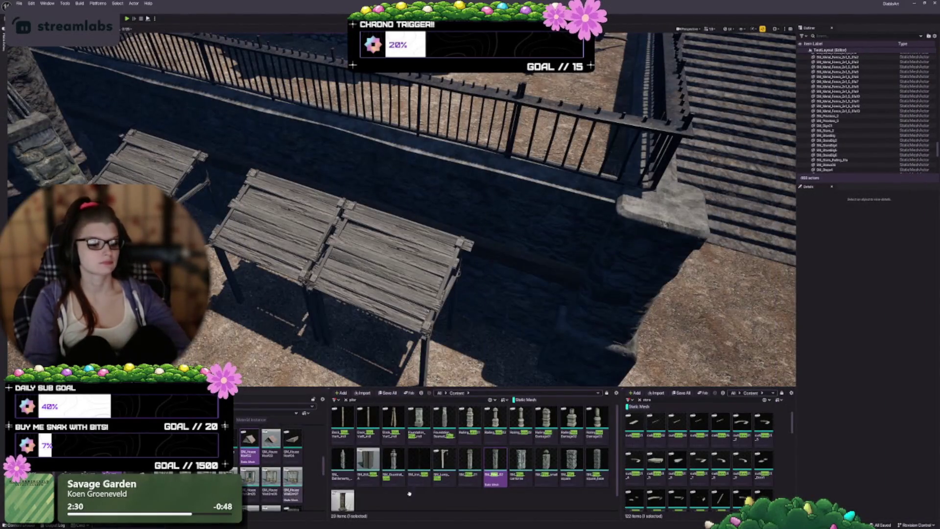
- Clear the Content Browser search to show all folders and select the Procedural Nature pack folder
{"action": "left_click", "coordinate": [410, 493]}
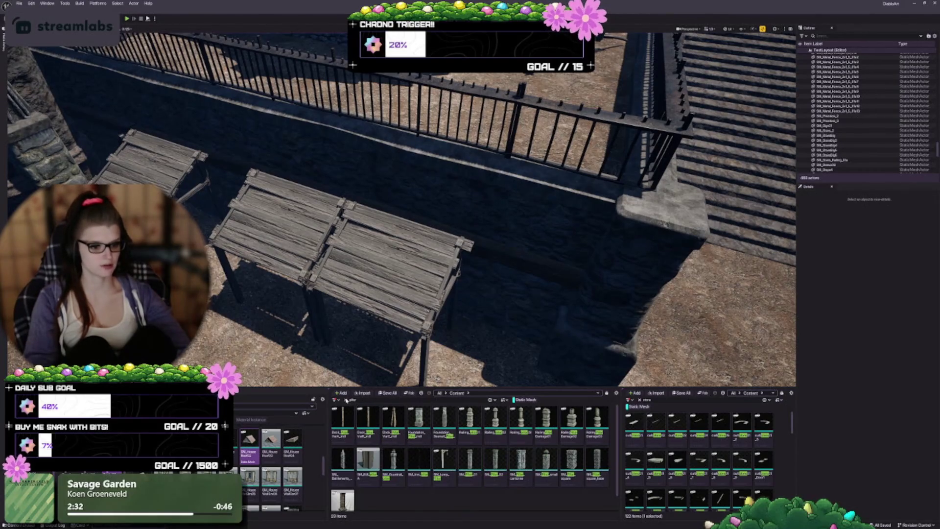
{"action": "key", "text": "Escape"}
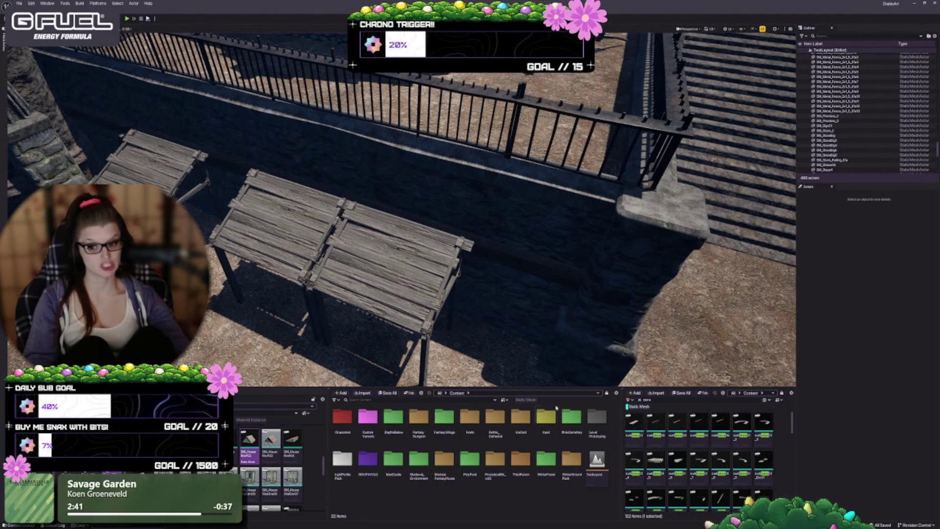
{"action": "left_click", "coordinate": [496, 469]}
- Open ProceduralNtr_vol2, then its maps folder, and load the Demo_Scene map
{"action": "double_click", "coordinate": [496, 470]}
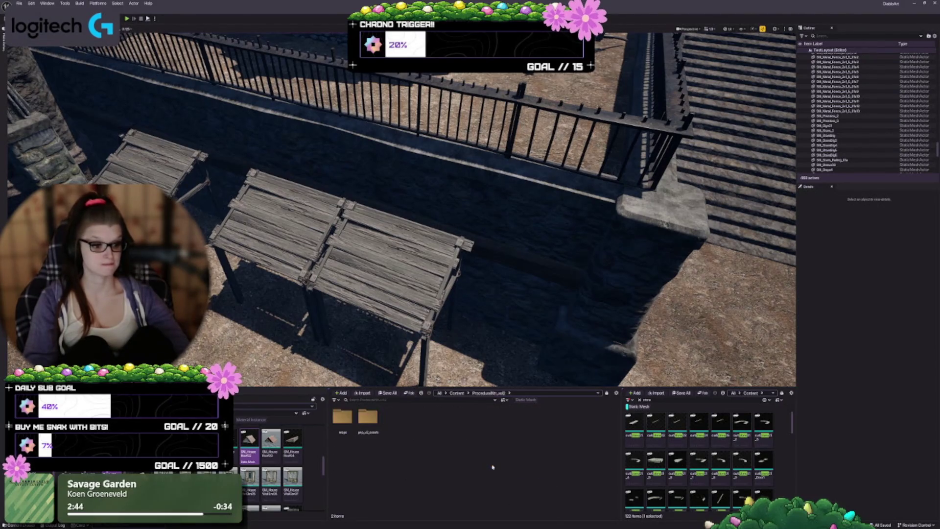
{"action": "double_click", "coordinate": [343, 426]}
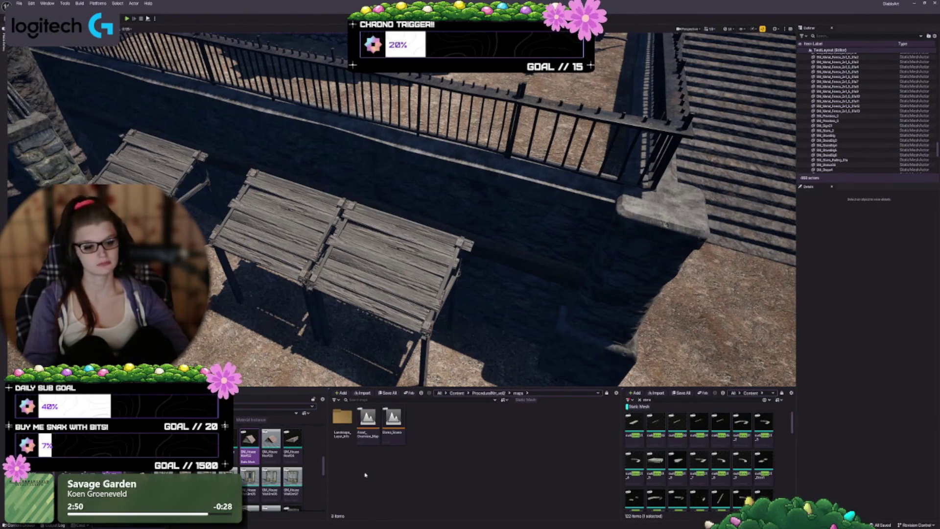
{"action": "left_click", "coordinate": [393, 421]}
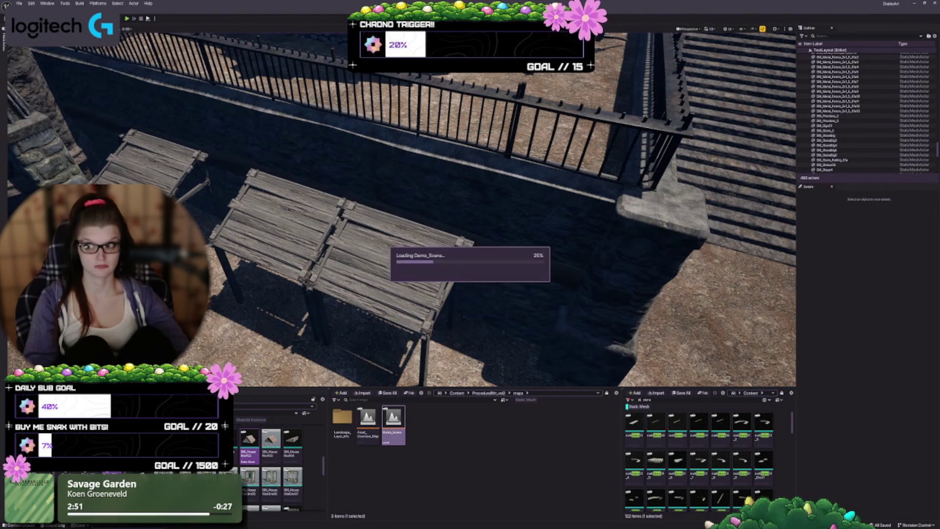
{"action": "double_click", "coordinate": [393, 420]}
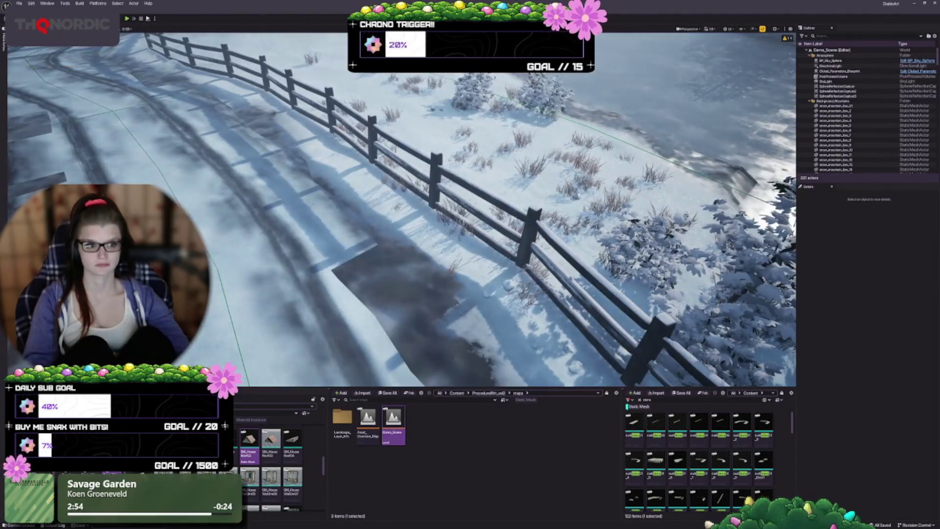
- Pull the camera back for a wide pond view, then place the tutorial browser over the editor
{"action": "key", "text": "s"}
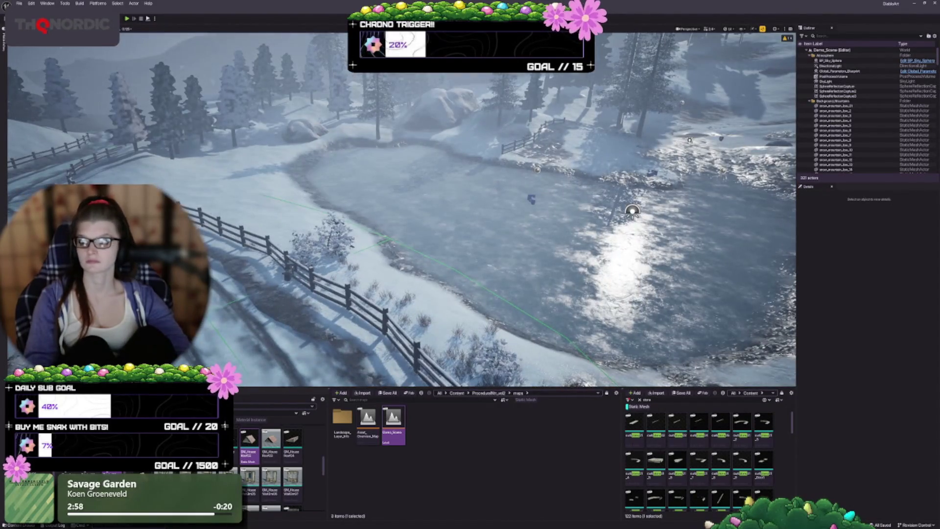
{"action": "key", "text": "alt+Tab"}
{"action": "left_click_drag", "start_coordinate": [653, 32], "coordinate": [692, 18]}
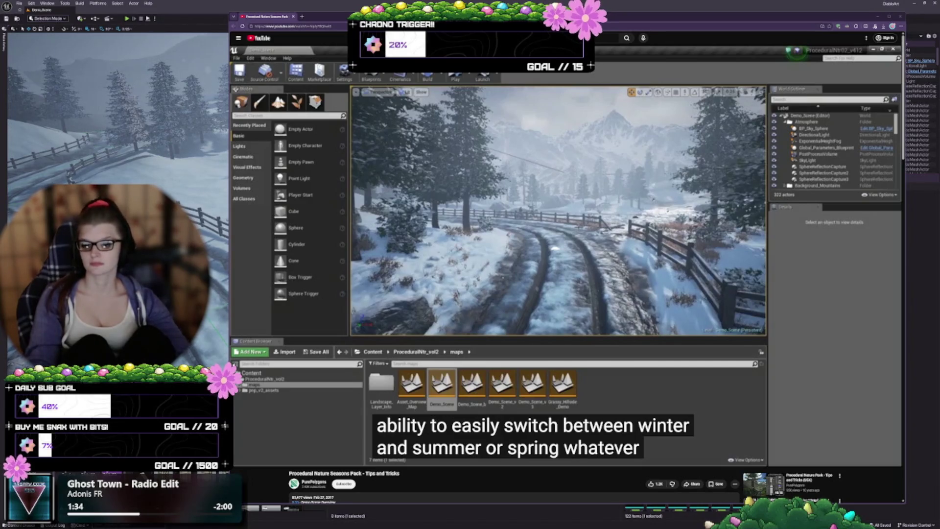
- Resume the paused tips video and let it play through the 4K texture streaming section
{"action": "mouse_move", "coordinate": [598, 280]}
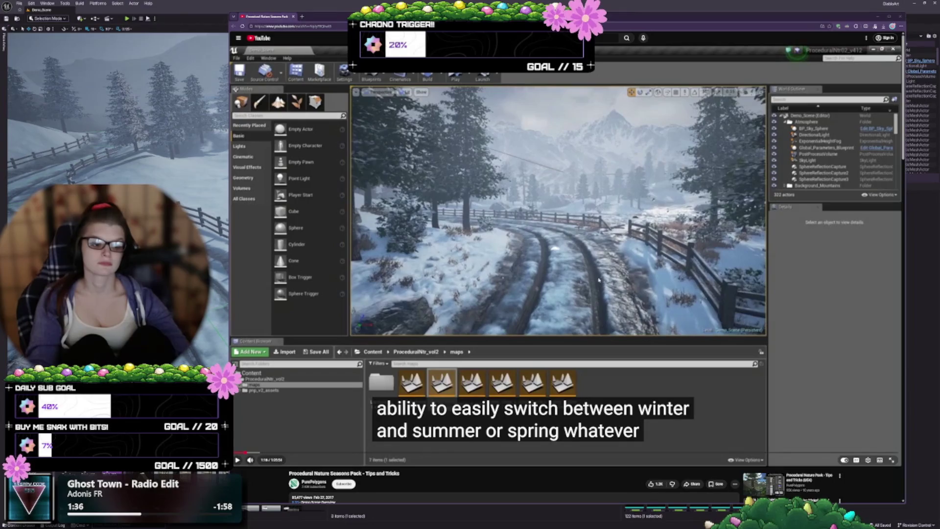
{"action": "left_click", "coordinate": [551, 278]}
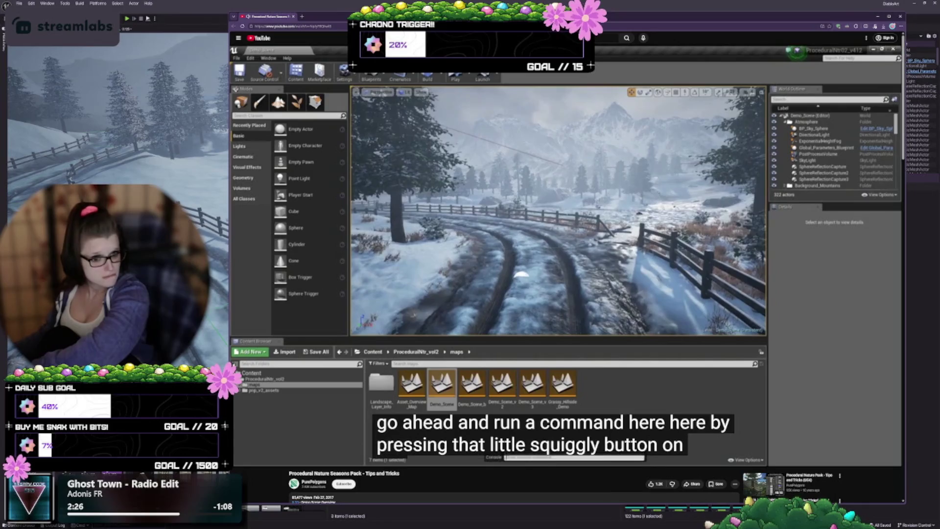
{"action": "mouse_move", "coordinate": [551, 278]}
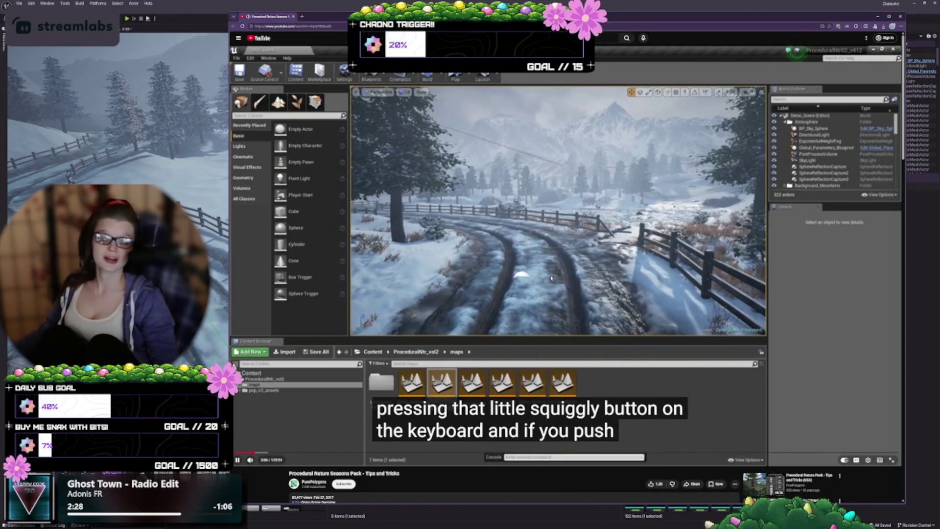